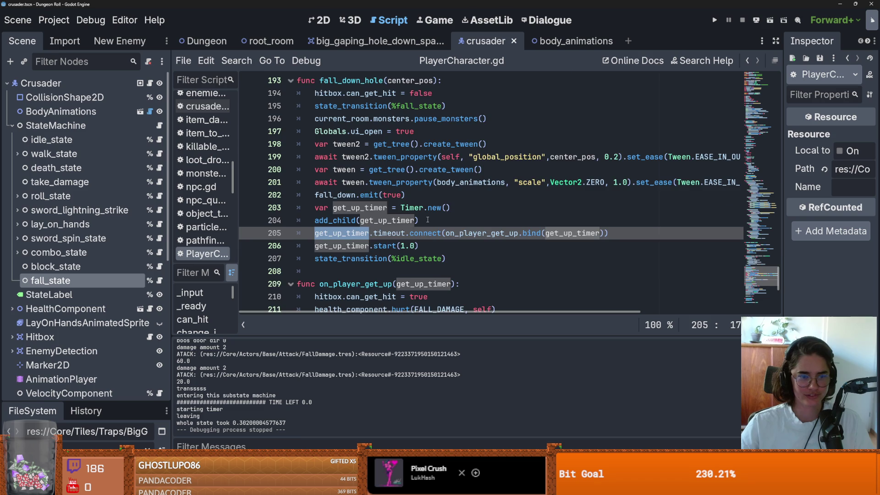
- Run the game full screen to test falling into the pit, then close it
{"action": "scroll", "coordinate": [427, 220], "scroll_direction": "up", "scroll_amount": 1}
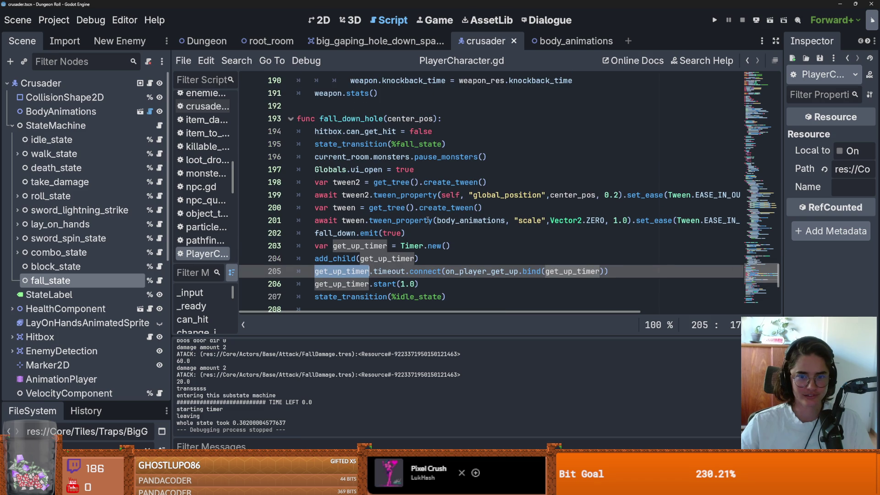
{"action": "left_click", "coordinate": [714, 20]}
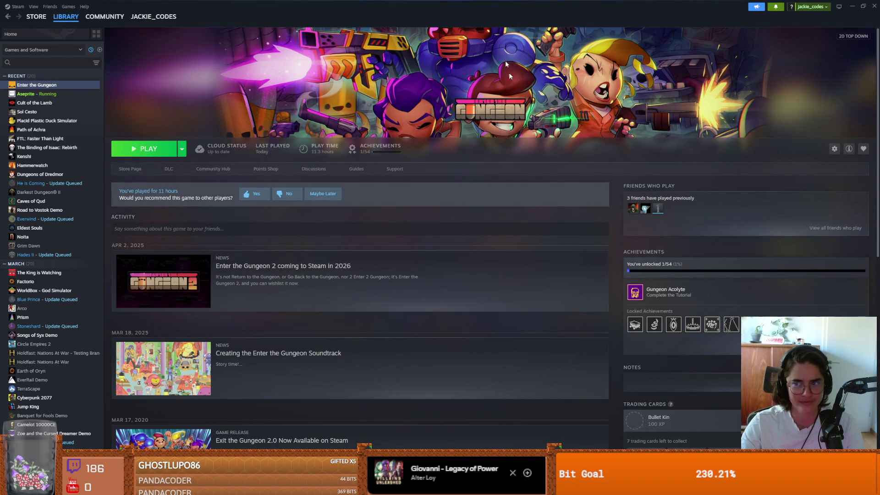
{"action": "key", "text": "super+Down"}
{"action": "left_click", "coordinate": [530, 144]}
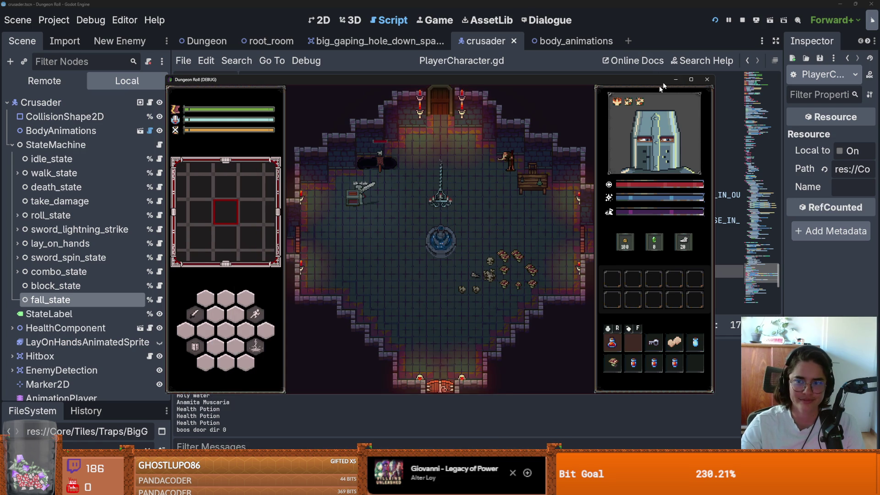
{"action": "left_click", "coordinate": [691, 79]}
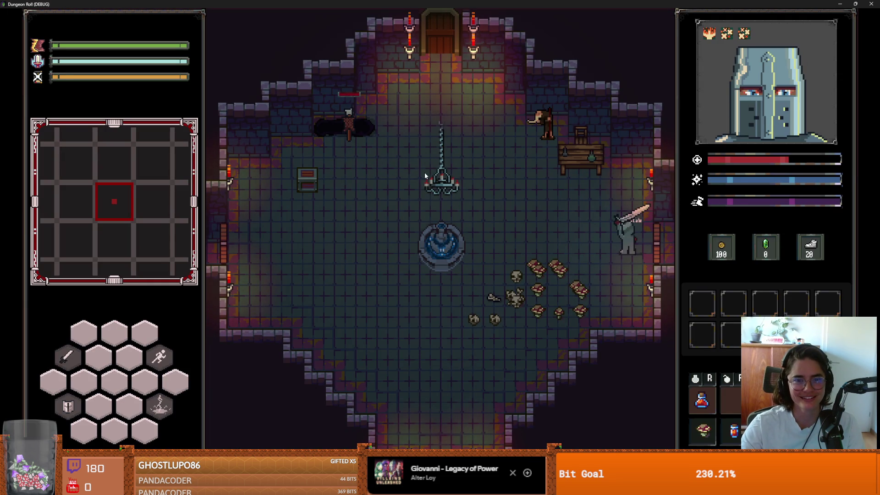
{"action": "key", "text": "super+Down"}
{"action": "left_click", "coordinate": [603, 134]}
{"action": "key", "text": "ctrl+s"}
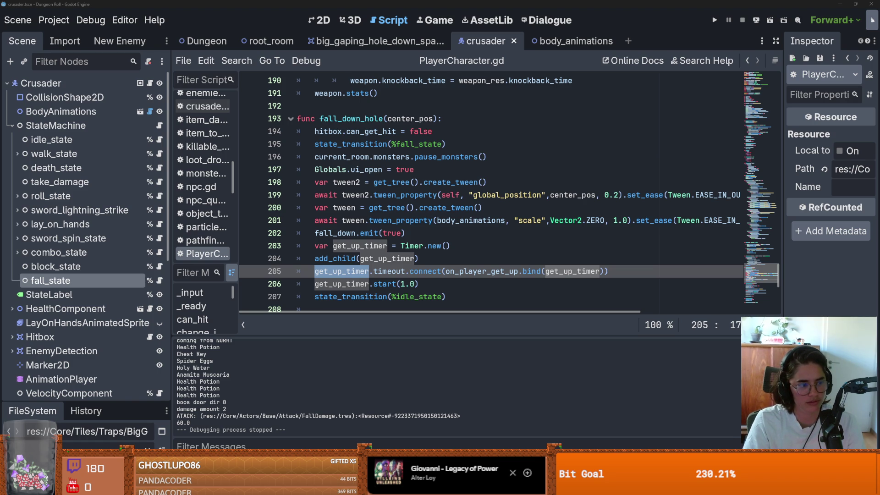
- Save the current scene while working in the tween code
{"action": "left_click", "coordinate": [426, 195]}
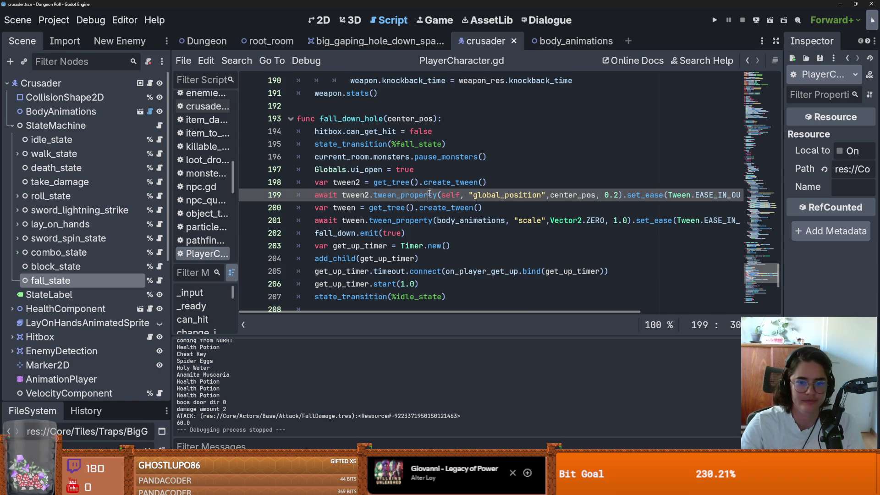
{"action": "key", "text": "ctrl+s"}
{"action": "scroll", "coordinate": [391, 238], "scroll_direction": "up", "scroll_amount": 1}
{"action": "left_click", "coordinate": [437, 221]}
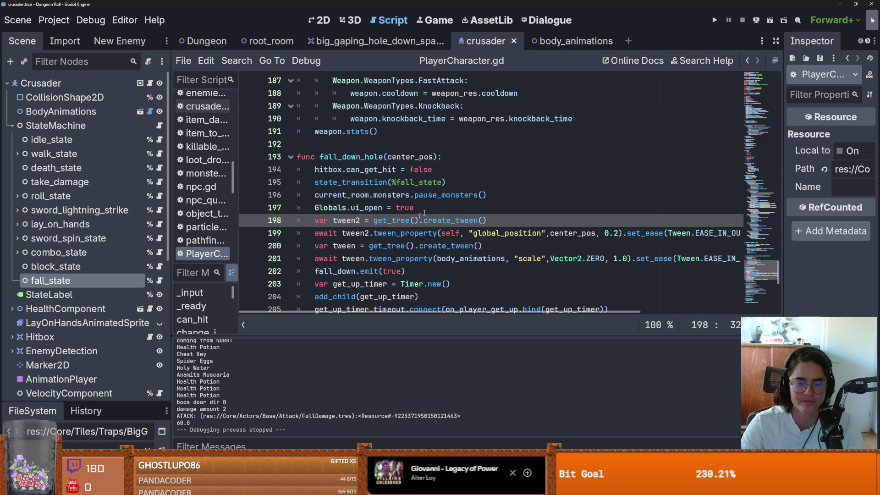
- Open body_animations and copy a frame from the roll_sideways animation
{"action": "left_click", "coordinate": [145, 113]}
{"action": "left_click_drag", "start_coordinate": [397, 320], "coordinate": [397, 179]}
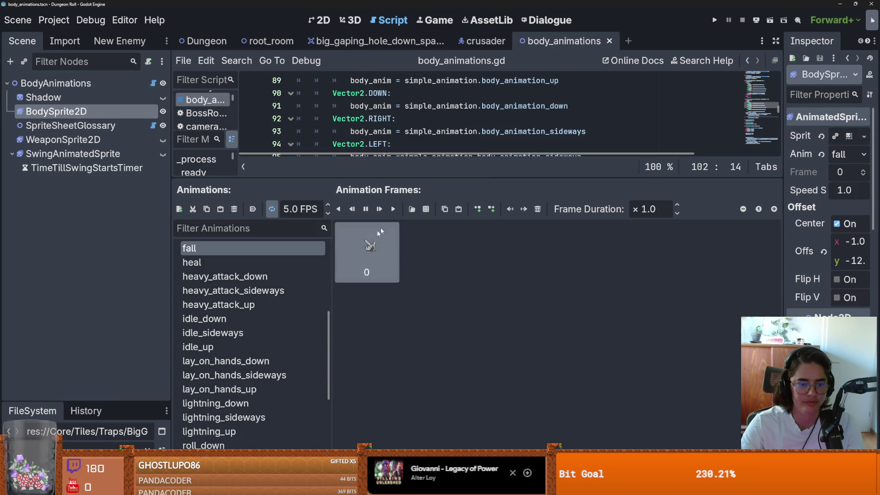
{"action": "scroll", "coordinate": [238, 330], "scroll_direction": "down", "scroll_amount": 5}
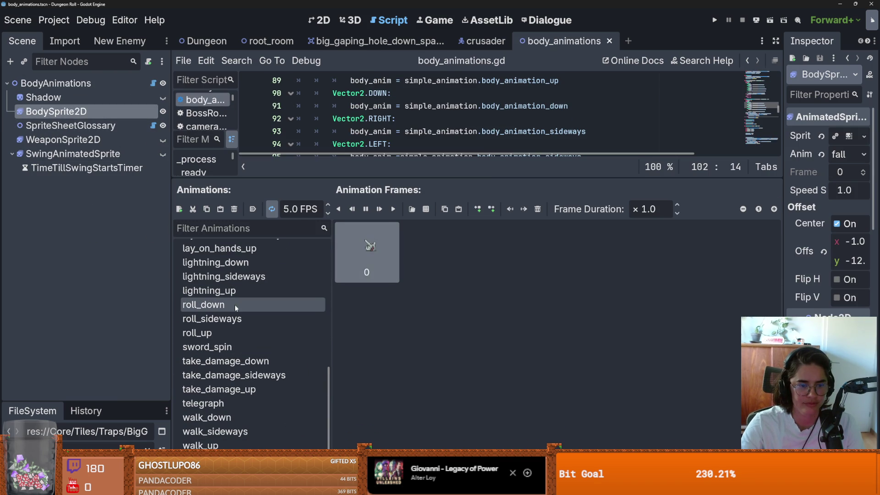
{"action": "left_click", "coordinate": [235, 304]}
{"action": "left_click", "coordinate": [275, 318]}
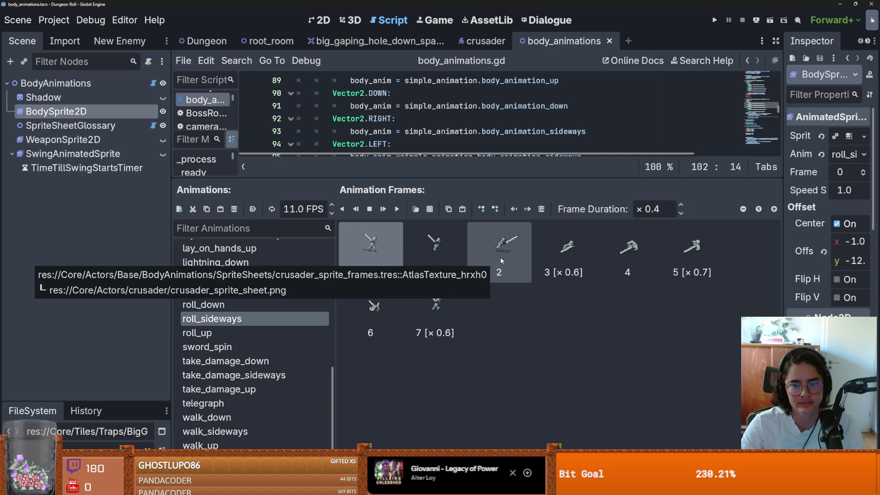
{"action": "left_click", "coordinate": [506, 258]}
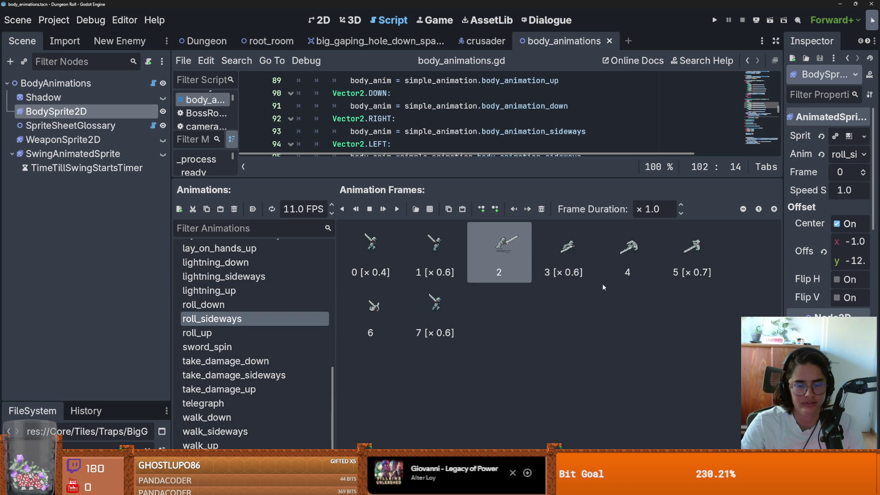
{"action": "left_click", "coordinate": [634, 249]}
{"action": "key", "text": "ctrl+c"}
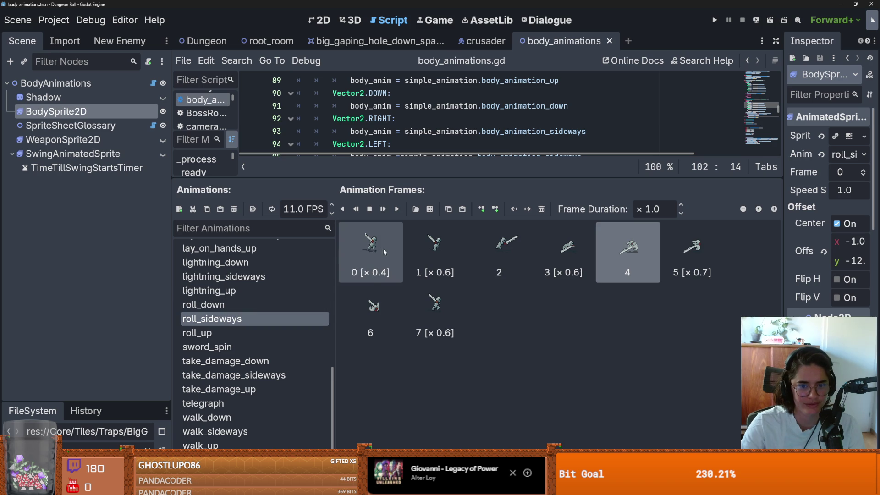
- Paste the copied roll frame into the fall animation and move it to the start
{"action": "left_click", "coordinate": [433, 248]}
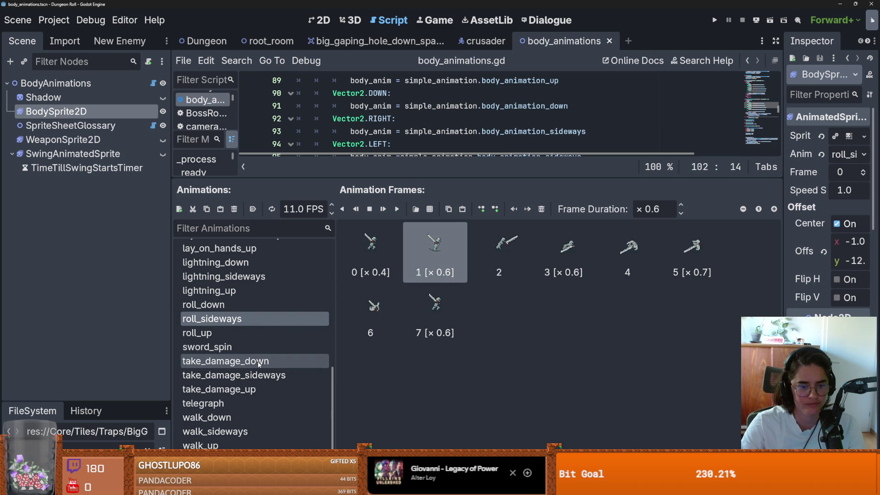
{"action": "scroll", "coordinate": [247, 360], "scroll_direction": "up", "scroll_amount": 10}
{"action": "scroll", "coordinate": [219, 354], "scroll_direction": "down", "scroll_amount": 2}
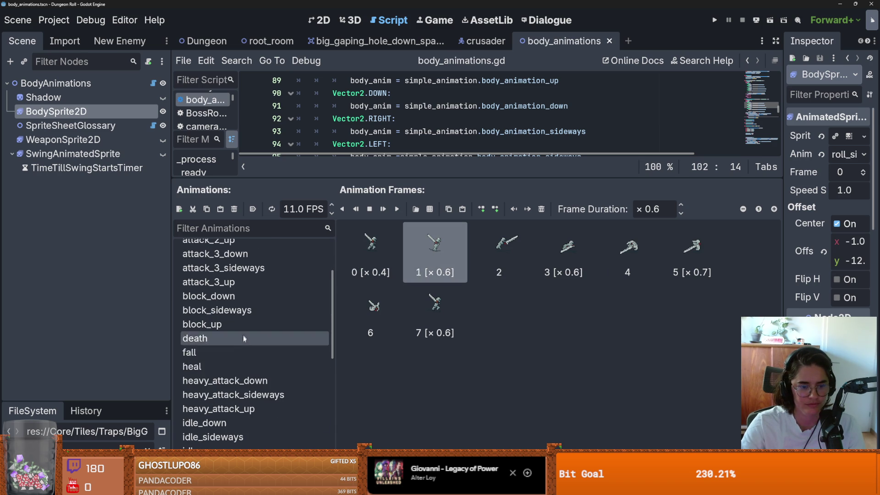
{"action": "left_click", "coordinate": [219, 354]}
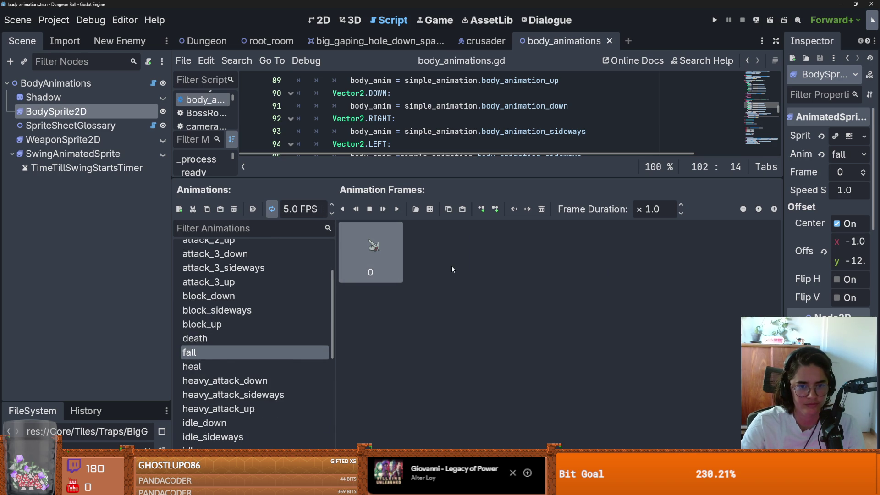
{"action": "key", "text": "ctrl+v"}
{"action": "left_click_drag", "start_coordinate": [433, 247], "coordinate": [346, 256]}
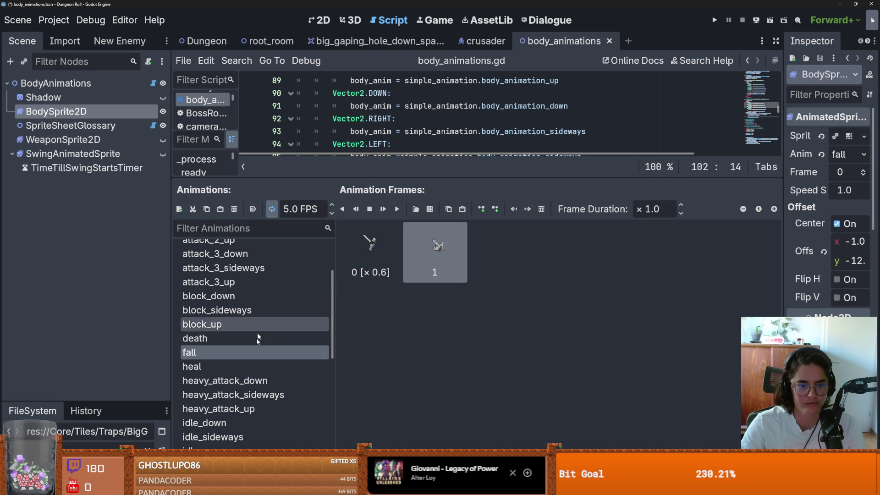
- Reorder the fall frames so the new roll frame sits second, and preview the sprite in 2D
{"action": "scroll", "coordinate": [267, 310], "scroll_direction": "down", "scroll_amount": 3}
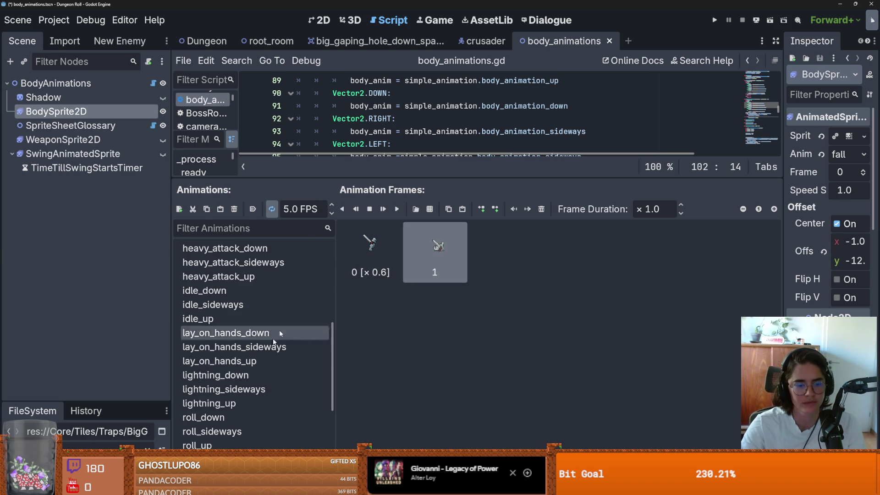
{"action": "scroll", "coordinate": [300, 306], "scroll_direction": "down", "scroll_amount": 2}
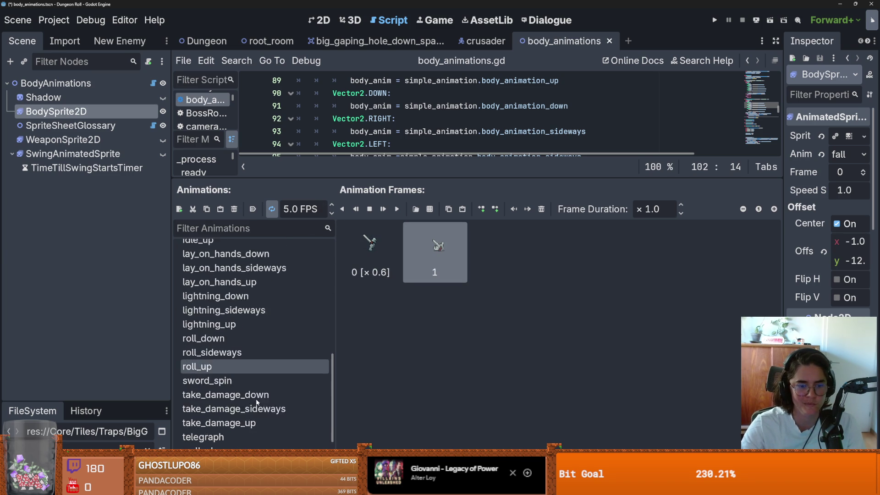
{"action": "scroll", "coordinate": [256, 390], "scroll_direction": "down", "scroll_amount": 2}
{"action": "left_click", "coordinate": [240, 319]}
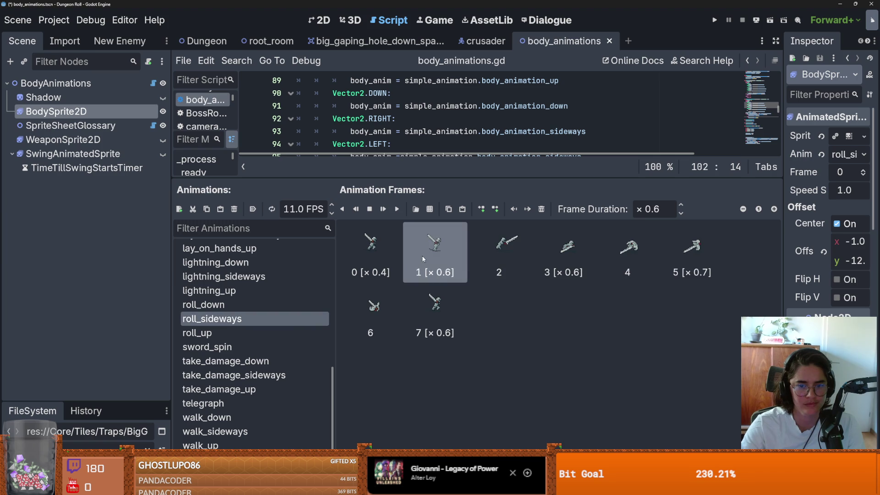
{"action": "scroll", "coordinate": [281, 296], "scroll_direction": "up", "scroll_amount": 8}
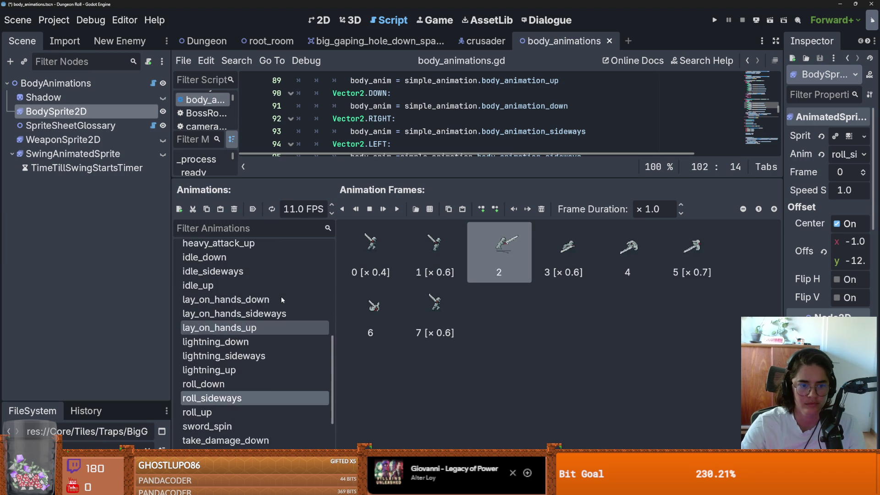
{"action": "left_click", "coordinate": [256, 345]}
{"action": "mouse_move", "coordinate": [368, 276]}
{"action": "left_mouse_down"}
{"action": "mouse_move", "coordinate": [394, 247]}
{"action": "mouse_move", "coordinate": [504, 251]}
{"action": "mouse_move", "coordinate": [424, 254]}
{"action": "left_mouse_up"}
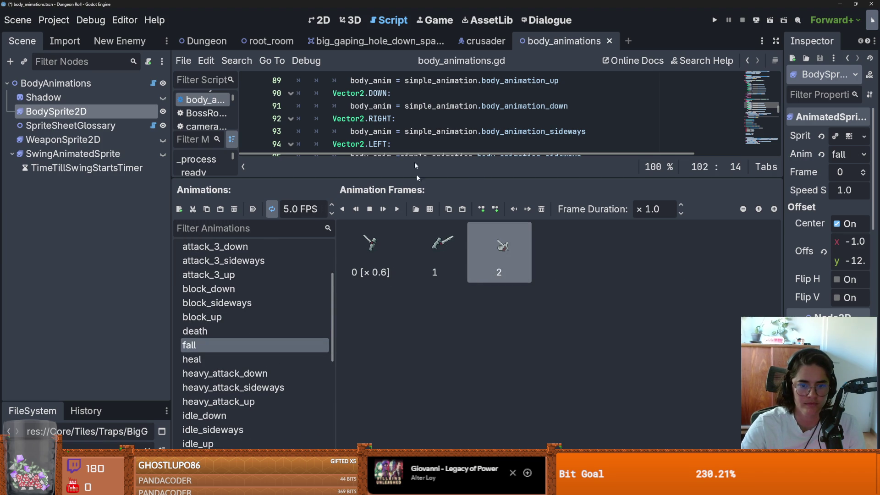
{"action": "key", "text": "ctrl+F1"}
{"action": "left_click_drag", "start_coordinate": [370, 177], "coordinate": [321, 307]}
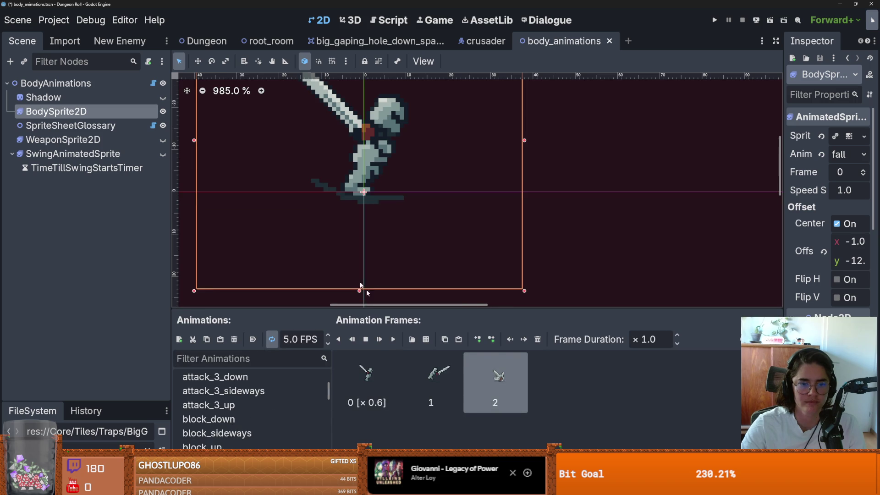
- Play the fall animation preview three times, then save and run Dungeon Roll with F5
{"action": "scroll", "coordinate": [333, 255], "scroll_direction": "down", "scroll_amount": 1}
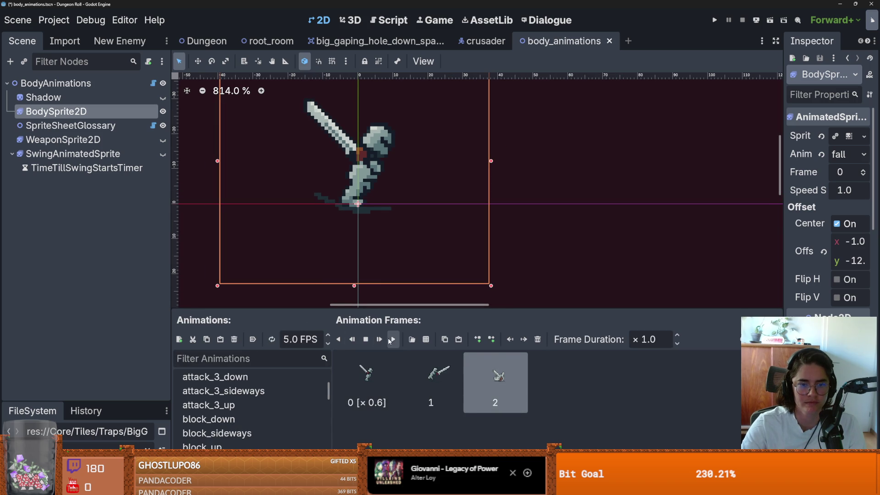
{"action": "left_click", "coordinate": [393, 340]}
{"action": "left_click", "coordinate": [393, 340]}
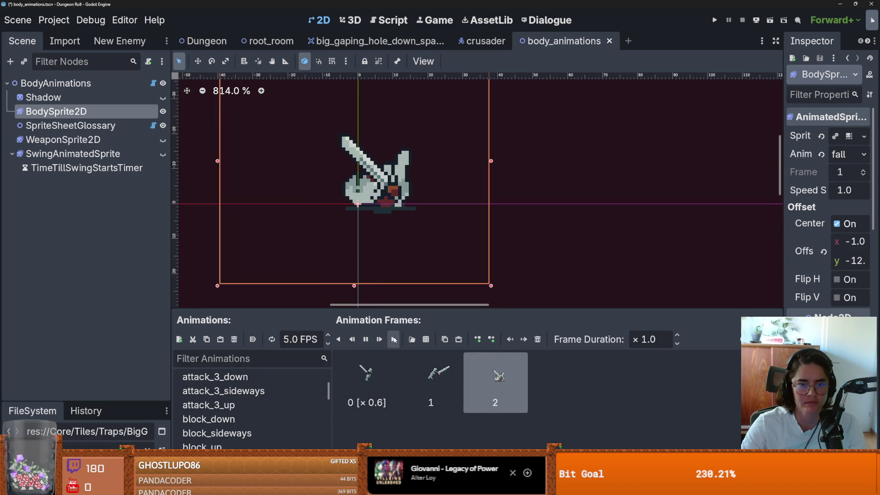
{"action": "left_click", "coordinate": [393, 339]}
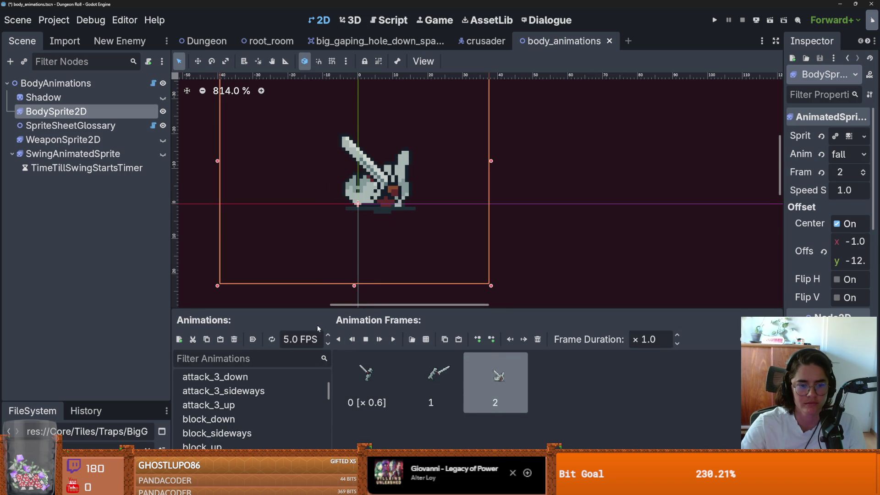
{"action": "key", "text": "F5"}
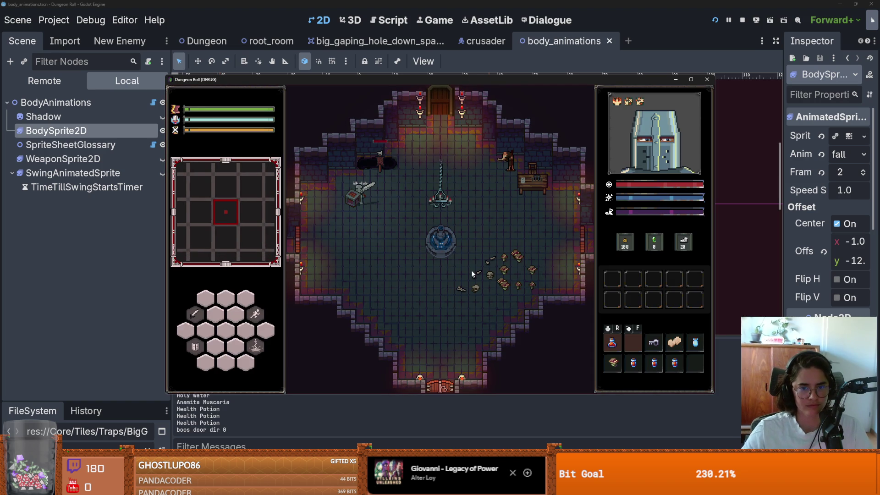
- Walk the knight into the dark pit twice, watching it respawn, then stop the game
{"action": "key", "text": "w"}
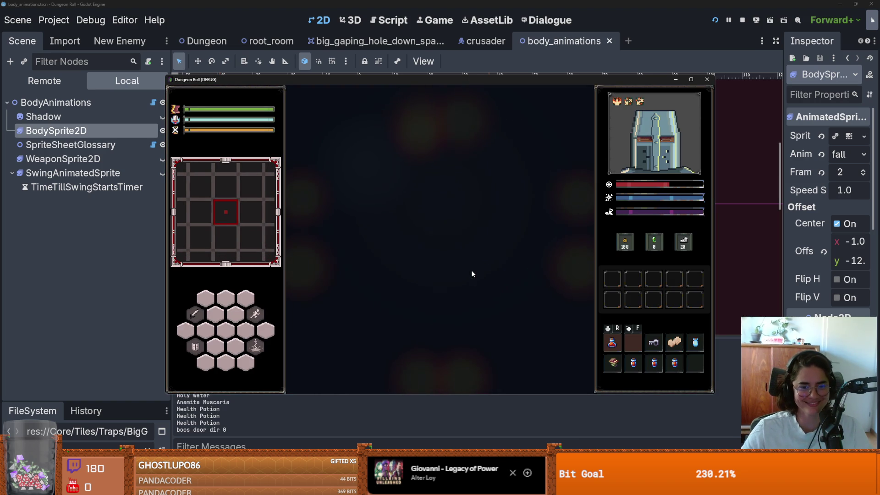
{"action": "key", "text": "a"}
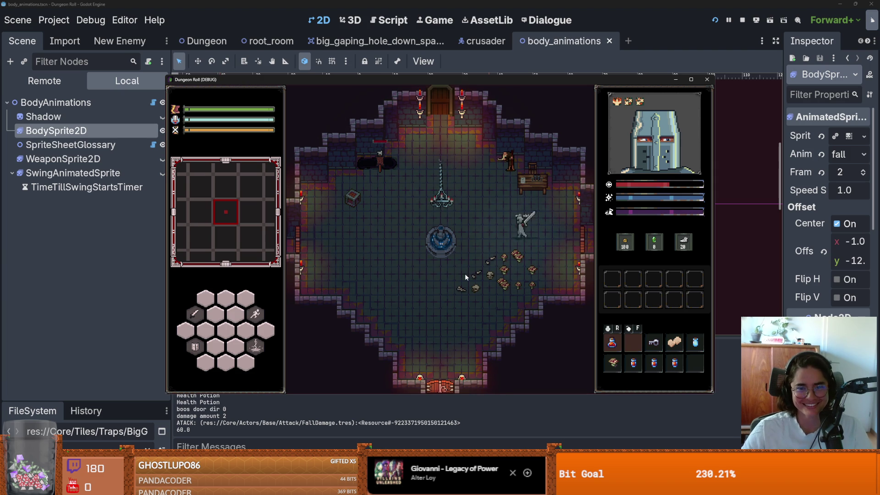
{"action": "key", "text": "w"}
{"action": "key", "text": "a"}
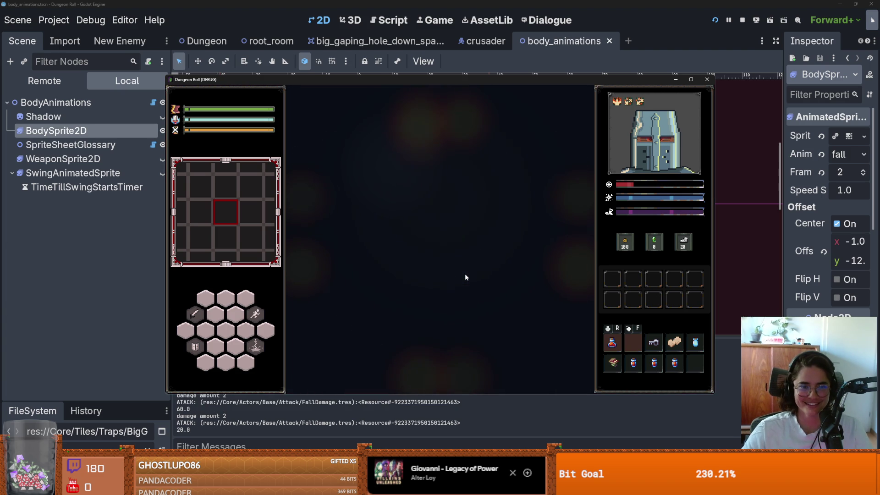
{"action": "key", "text": "a"}
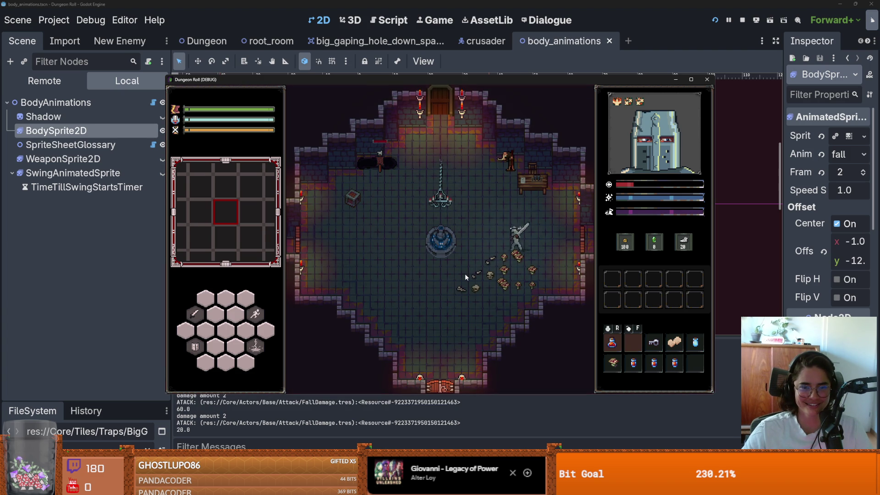
{"action": "left_click", "coordinate": [707, 80]}
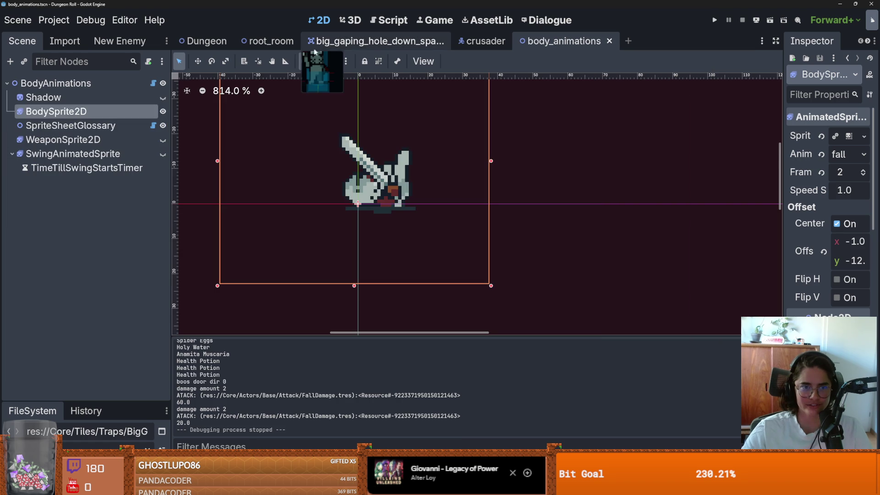
- Open root_room, select the TilemapScenes layer and enlarge the tile picking area
{"action": "left_click", "coordinate": [268, 40]}
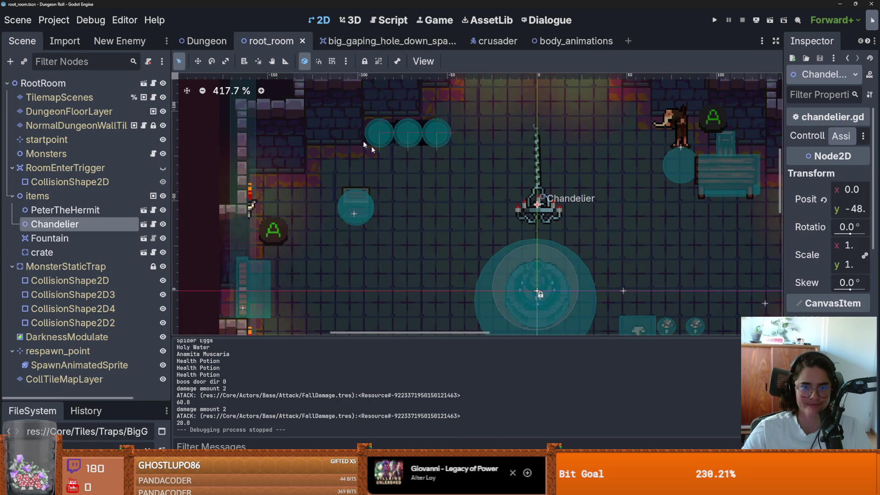
{"action": "left_click", "coordinate": [69, 112]}
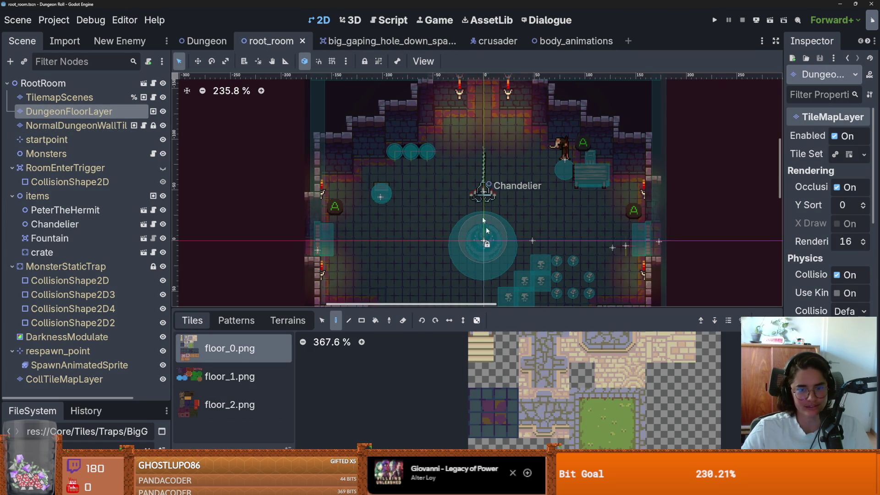
{"action": "scroll", "coordinate": [459, 151], "scroll_direction": "down", "scroll_amount": 3}
{"action": "left_click_drag", "start_coordinate": [389, 308], "coordinate": [389, 366]}
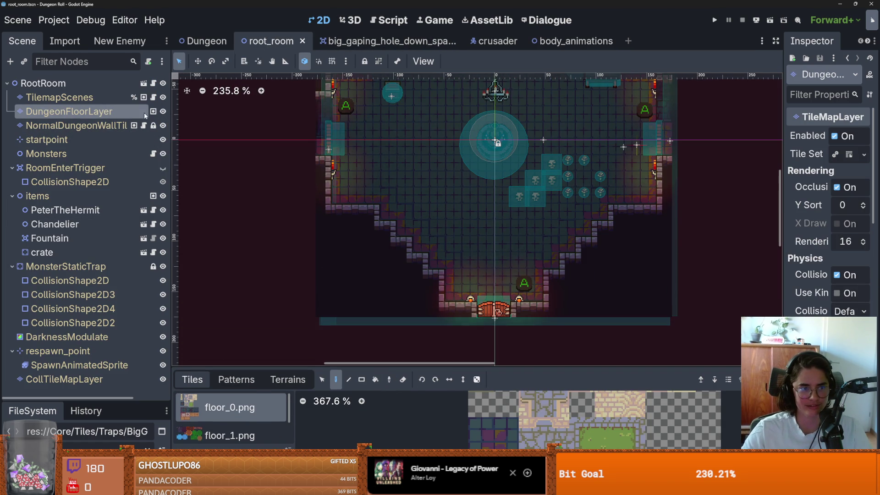
{"action": "left_click", "coordinate": [60, 97]}
{"action": "scroll", "coordinate": [372, 412], "scroll_direction": "down", "scroll_amount": 4}
{"action": "scroll", "coordinate": [268, 418], "scroll_direction": "down", "scroll_amount": 1}
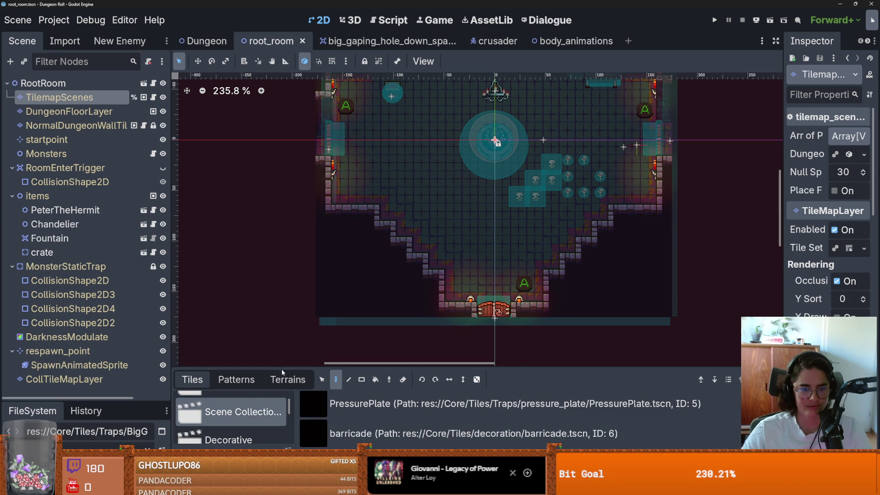
{"action": "scroll", "coordinate": [277, 269], "scroll_direction": "down", "scroll_amount": 9}
{"action": "scroll", "coordinate": [474, 225], "scroll_direction": "up", "scroll_amount": 10}
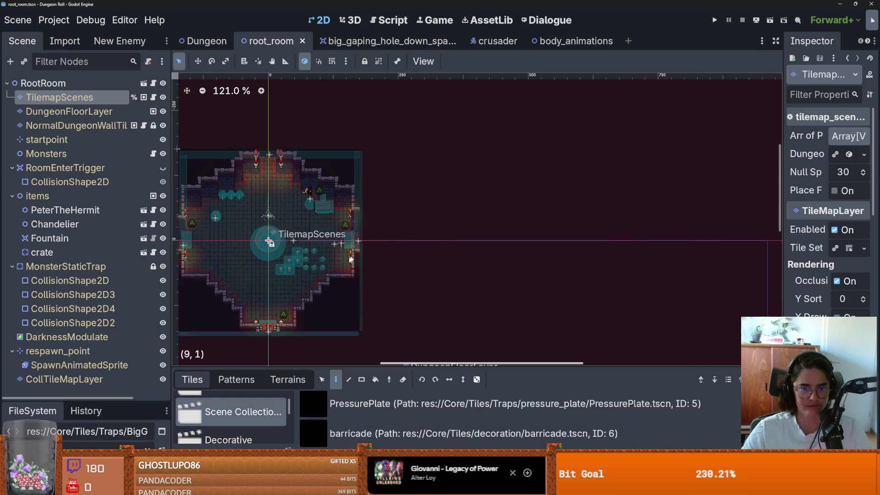
{"action": "left_click_drag", "start_coordinate": [384, 366], "coordinate": [384, 158]}
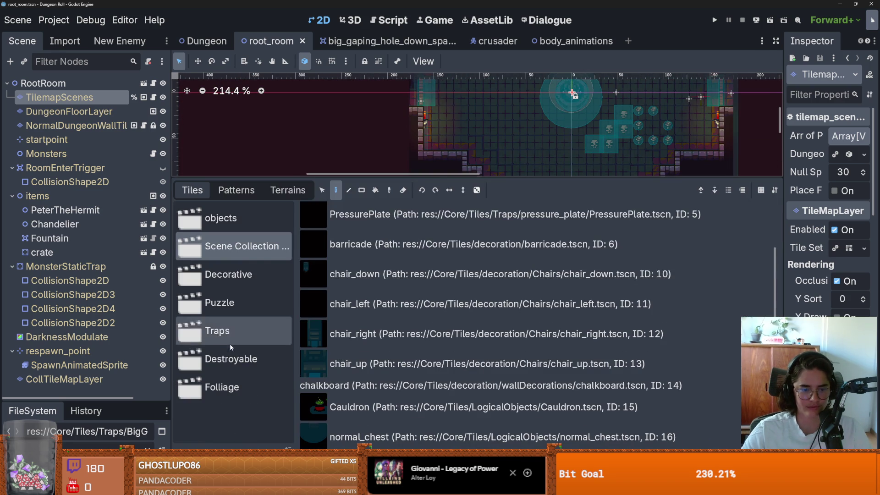
- Paint a cluster of Traps > big_gaping_hole tiles on the lower-left floor
{"action": "left_click", "coordinate": [233, 364]}
{"action": "left_click", "coordinate": [234, 303]}
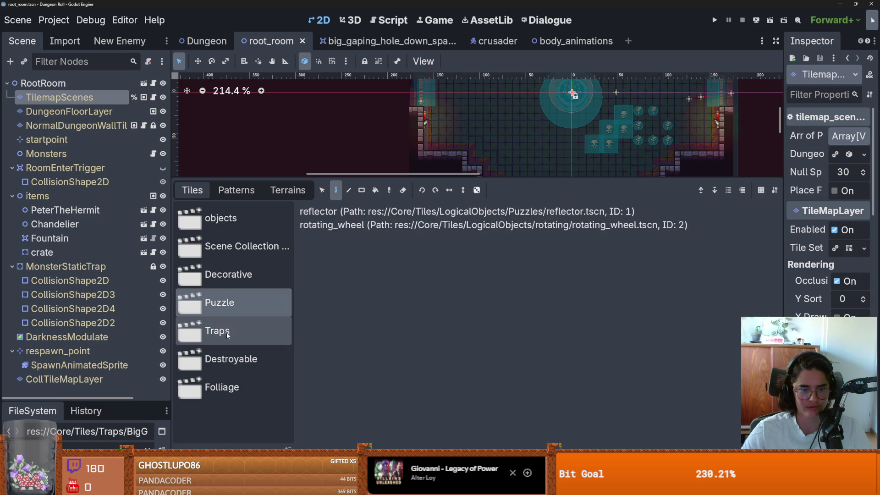
{"action": "left_click", "coordinate": [234, 330]}
{"action": "left_click", "coordinate": [481, 310]}
{"action": "left_click_drag", "start_coordinate": [485, 177], "coordinate": [484, 326]}
{"action": "mouse_move", "coordinate": [534, 188]}
{"action": "left_mouse_down"}
{"action": "mouse_move", "coordinate": [517, 195]}
{"action": "mouse_move", "coordinate": [533, 161]}
{"action": "left_mouse_up"}
- Rect-paint a BigGapingHole terrain tile on the wall layer beside the traps, then save and run
{"action": "left_click", "coordinate": [92, 112]}
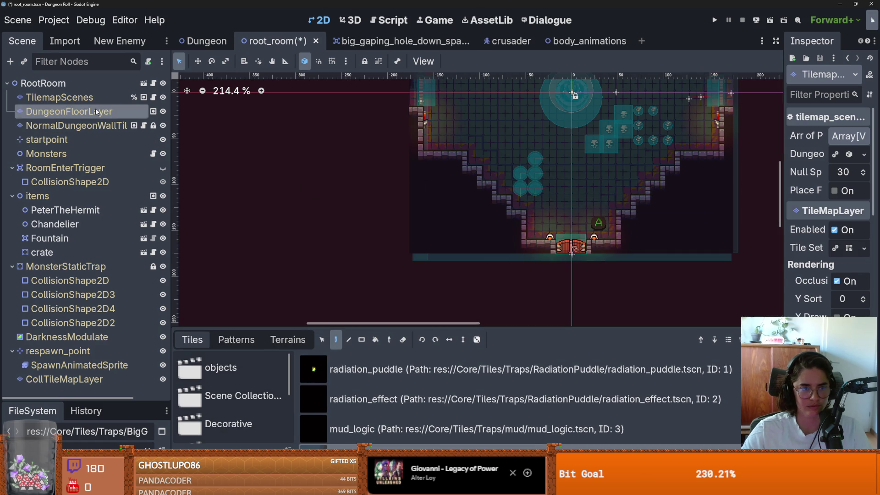
{"action": "left_click", "coordinate": [92, 125]}
{"action": "left_click", "coordinate": [288, 339]}
{"action": "left_click", "coordinate": [229, 414]}
{"action": "left_click", "coordinate": [348, 339]}
{"action": "left_click_drag", "start_coordinate": [518, 173], "coordinate": [520, 178]}
{"action": "left_click", "coordinate": [537, 178]}
{"action": "scroll", "coordinate": [535, 183], "scroll_direction": "up", "scroll_amount": 6}
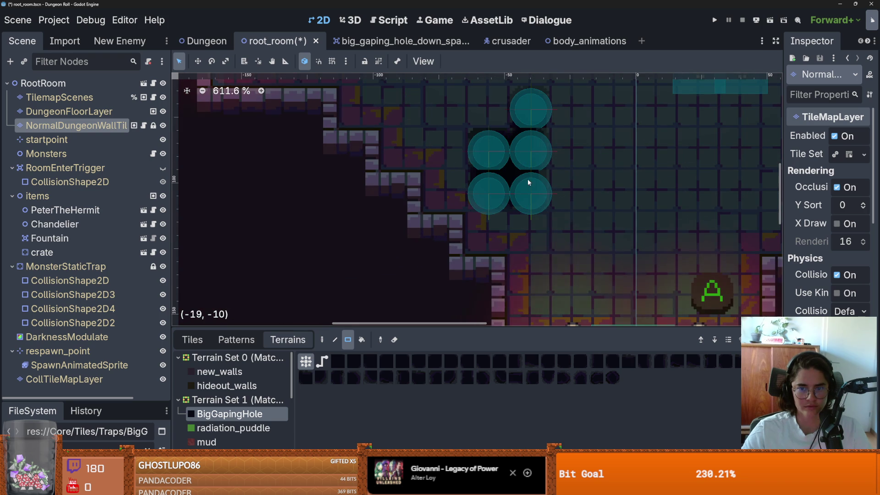
{"action": "key", "text": "F5"}
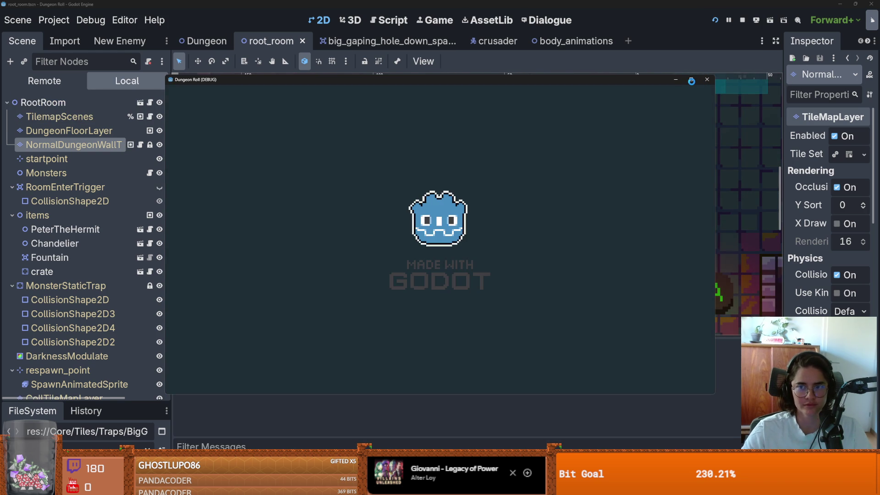
- Maximize the game, walk the knight into the new pit repeatedly until Day 2, then restore the window
{"action": "left_click", "coordinate": [691, 81]}
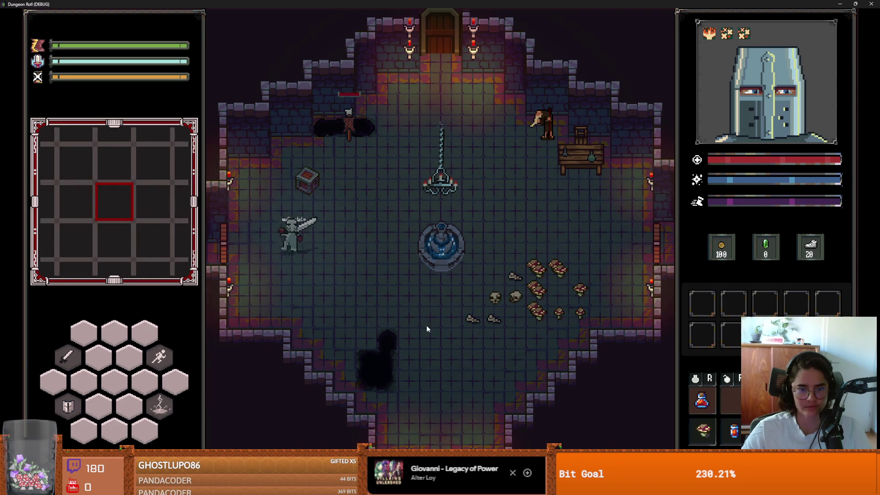
{"action": "key", "text": "s"}
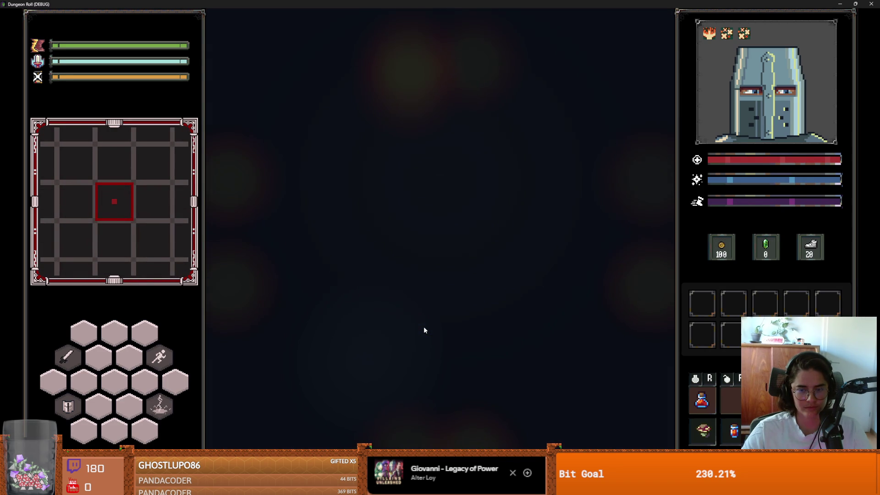
{"action": "key", "text": "a"}
{"action": "key", "text": "s"}
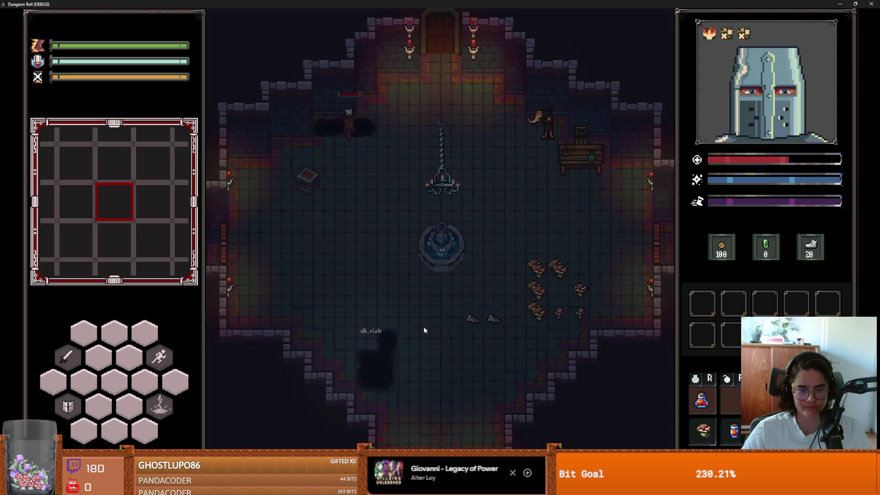
{"action": "key", "text": "a"}
{"action": "key", "text": "s"}
{"action": "key", "text": "a"}
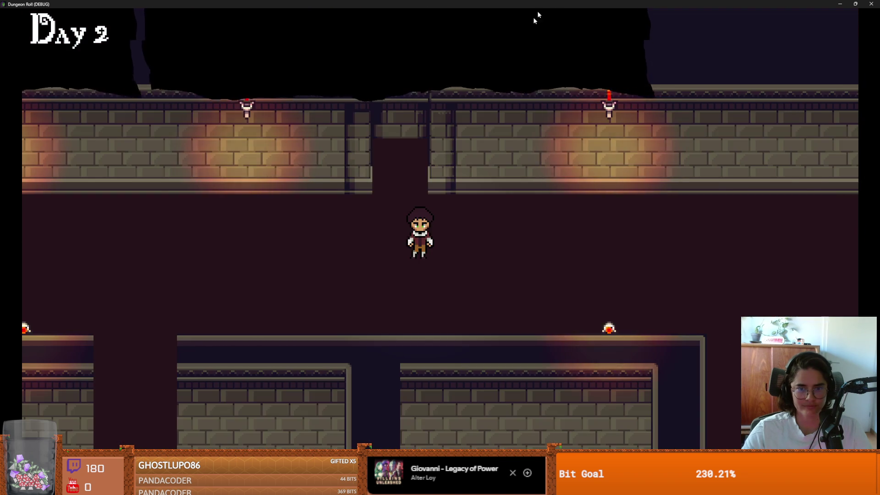
{"action": "left_click", "coordinate": [855, 3]}
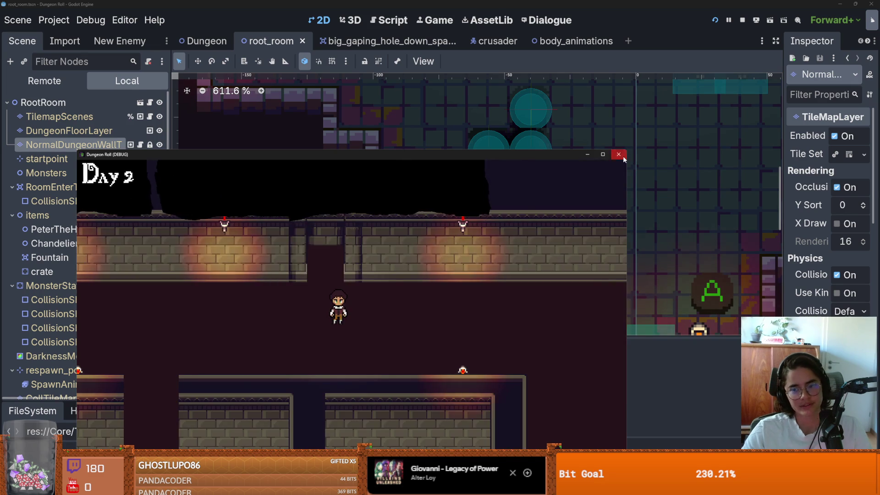
- Close the game, open the crusader scene, hide the StateLabel node and save
{"action": "left_click", "coordinate": [621, 156]}
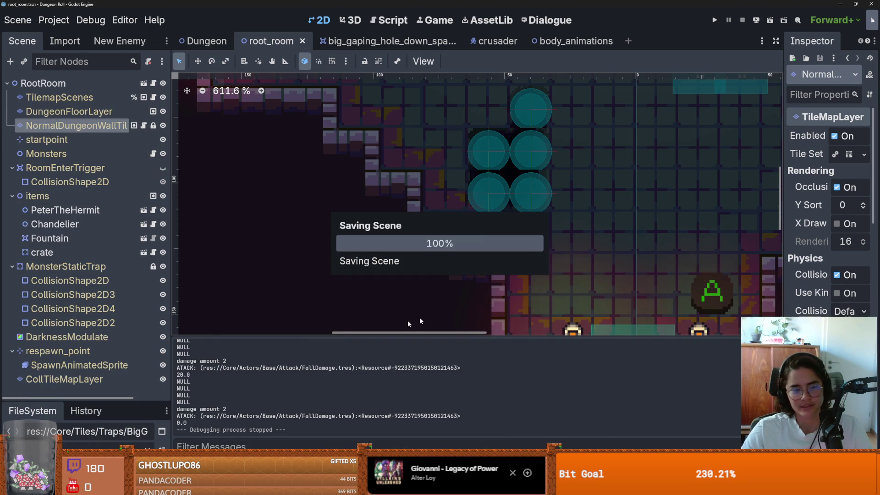
{"action": "left_click", "coordinate": [12, 195]}
{"action": "left_click", "coordinate": [12, 168]}
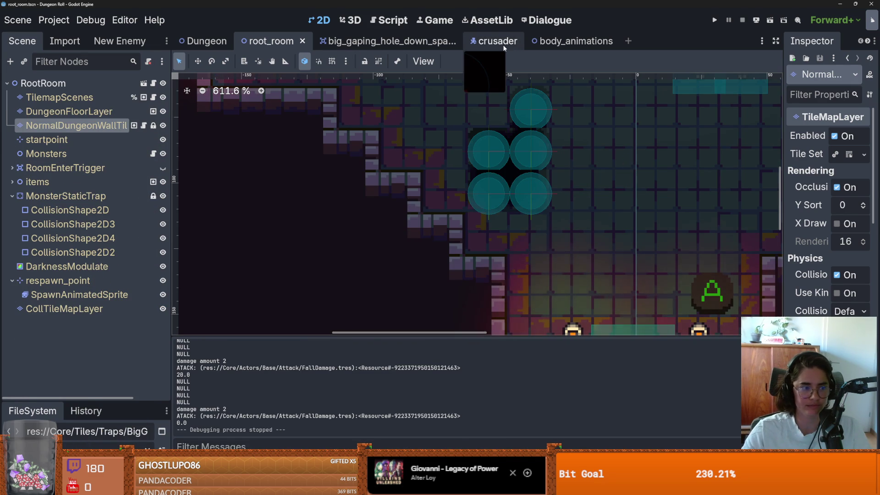
{"action": "left_click", "coordinate": [498, 41]}
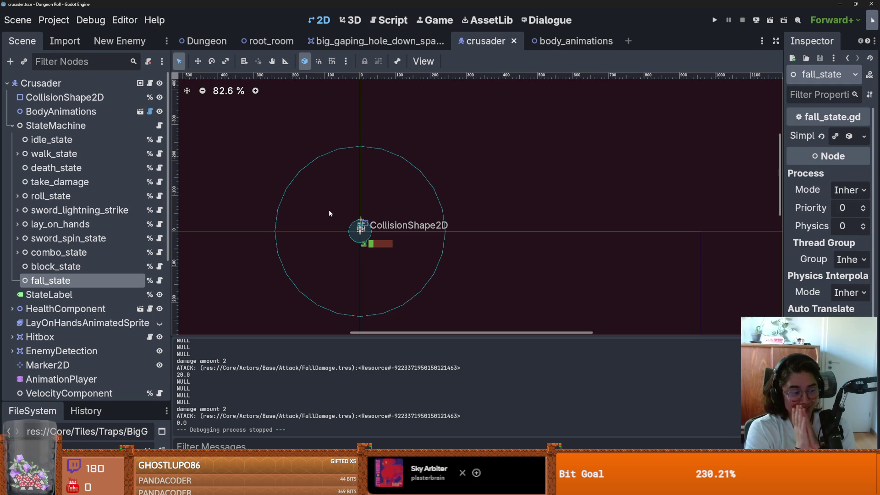
{"action": "left_click", "coordinate": [160, 294]}
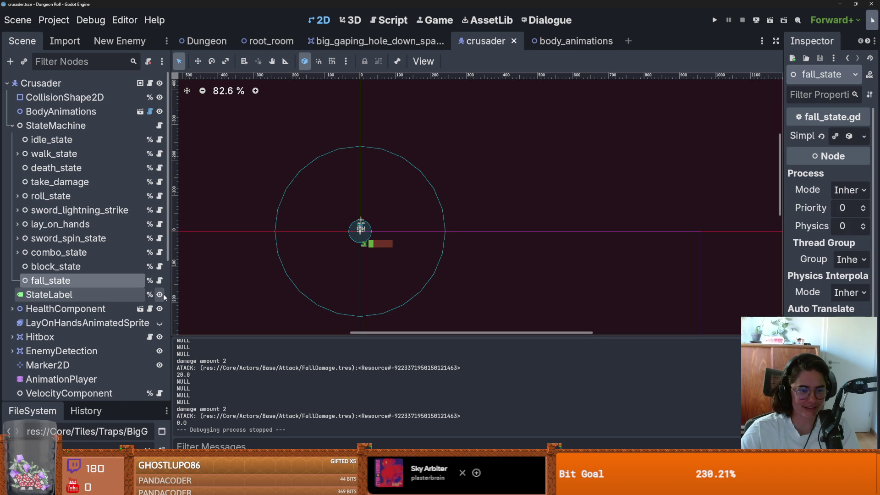
{"action": "key", "text": "ctrl+s"}
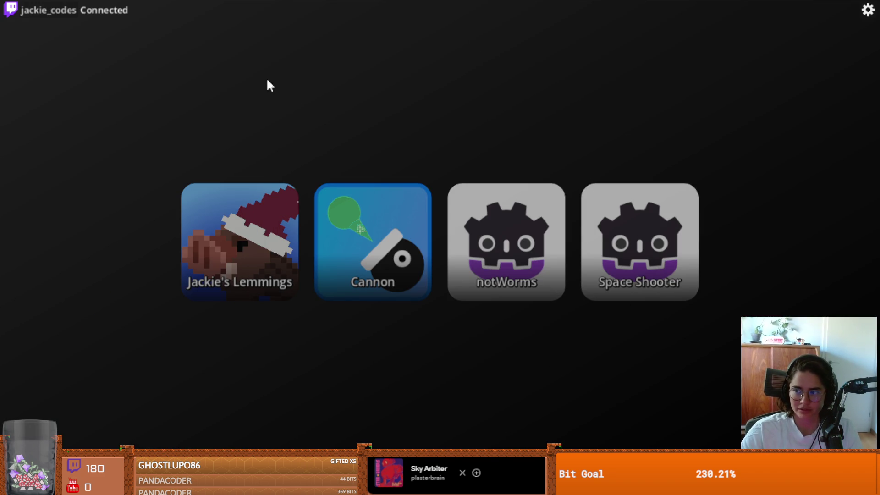
- Launch the Cannon game, then leave it via the back arrow
{"action": "left_click", "coordinate": [366, 242]}
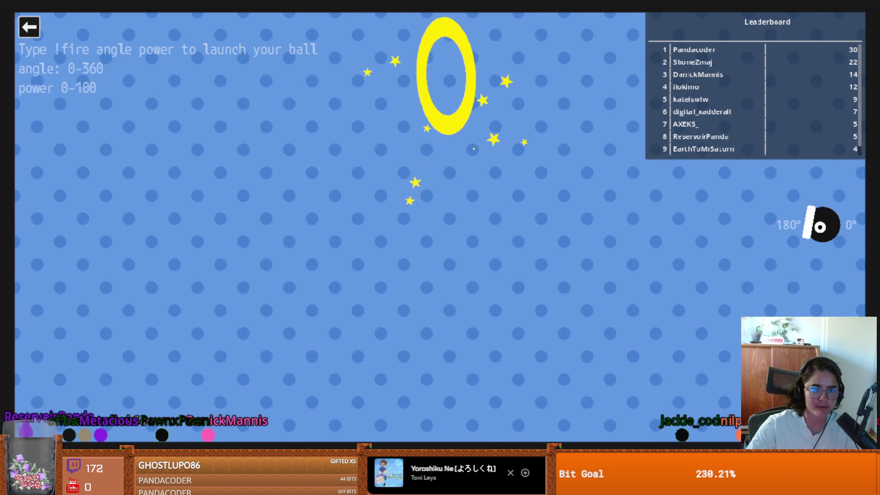
{"action": "left_click", "coordinate": [27, 32]}
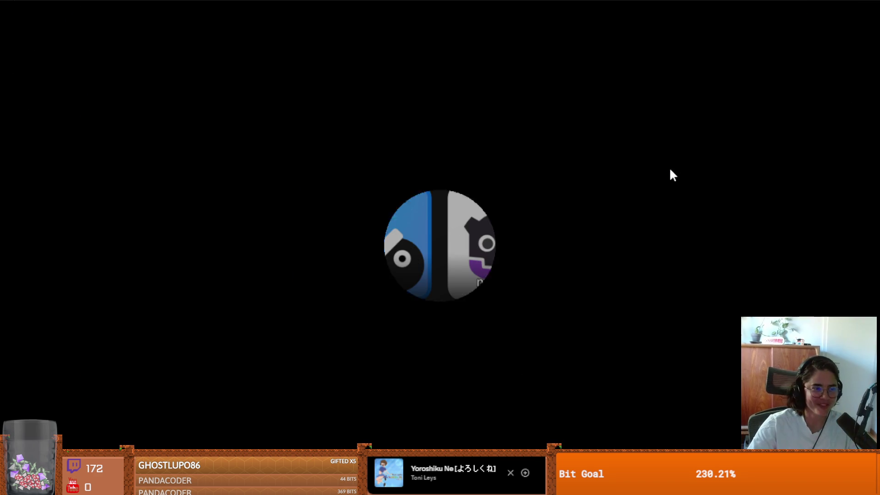
- Launch the Lemmings game from the launcher and continue to the browser tab
{"action": "left_click", "coordinate": [281, 223]}
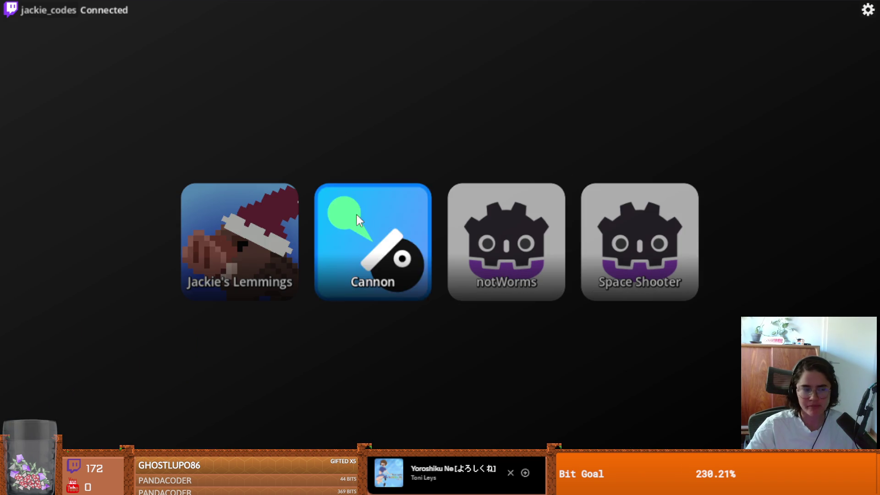
{"action": "left_click", "coordinate": [357, 215]}
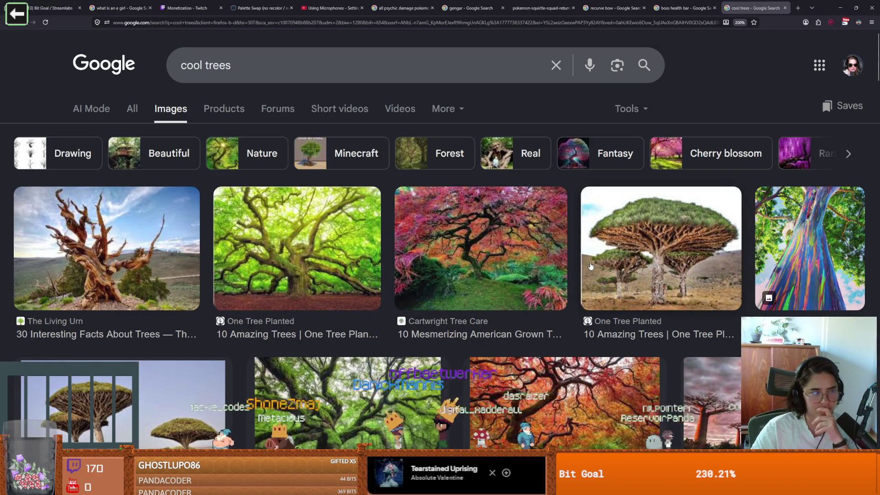
- Scroll through the 'cool trees' image results, then switch back to the Godot editor
{"action": "scroll", "coordinate": [591, 266], "scroll_direction": "down", "scroll_amount": 3}
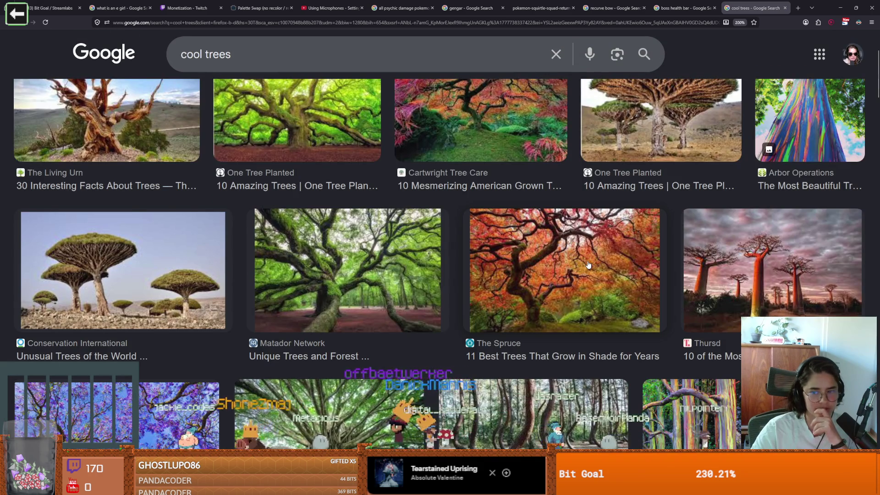
{"action": "scroll", "coordinate": [588, 265], "scroll_direction": "down", "scroll_amount": 2}
{"action": "scroll", "coordinate": [588, 264], "scroll_direction": "down", "scroll_amount": 2}
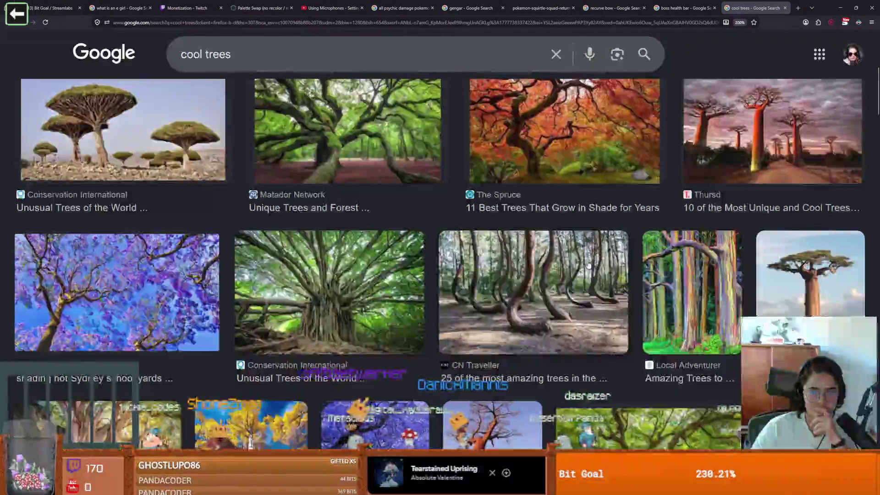
{"action": "scroll", "coordinate": [589, 265], "scroll_direction": "down", "scroll_amount": 2}
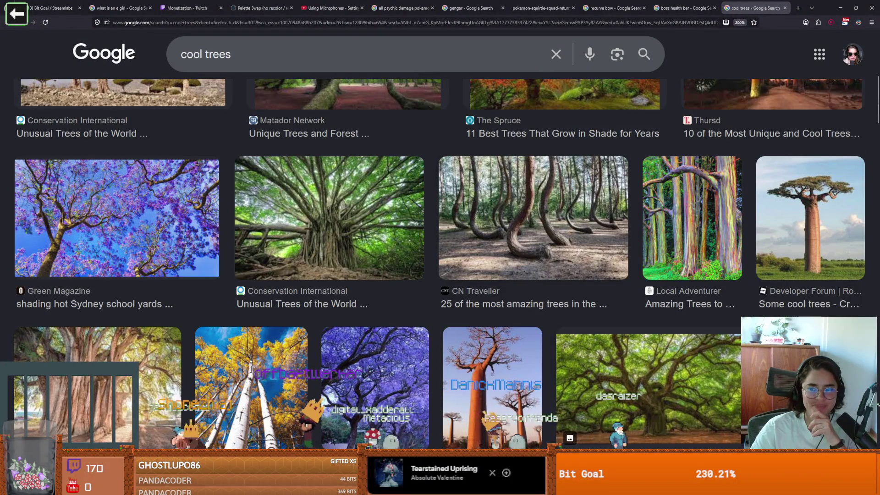
{"action": "scroll", "coordinate": [439, 265], "scroll_direction": "down", "scroll_amount": 2}
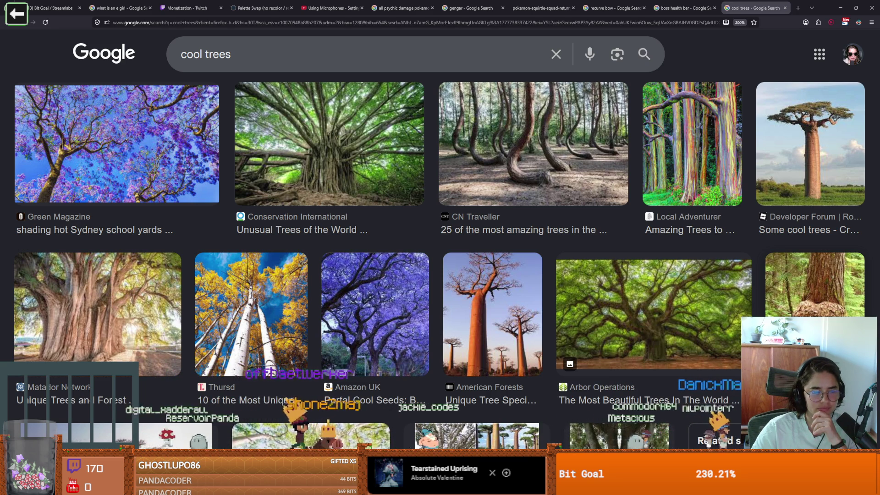
{"action": "scroll", "coordinate": [440, 265], "scroll_direction": "down", "scroll_amount": 2}
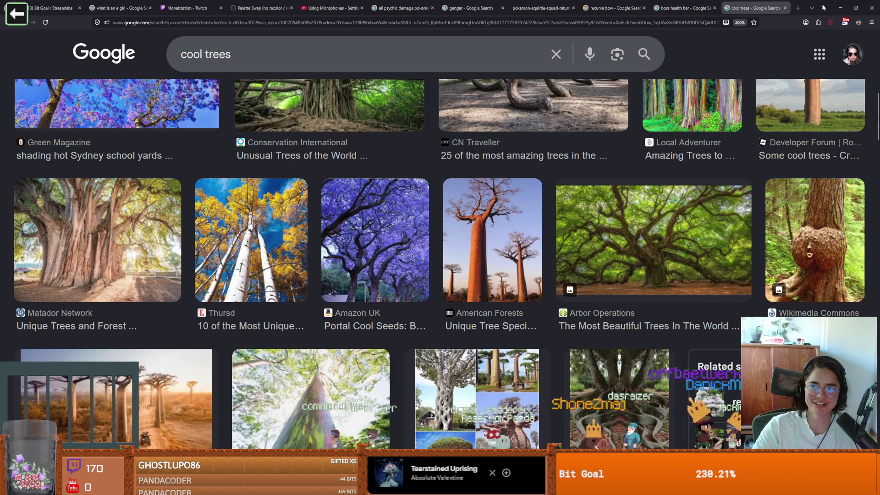
{"action": "left_click", "coordinate": [840, 8]}
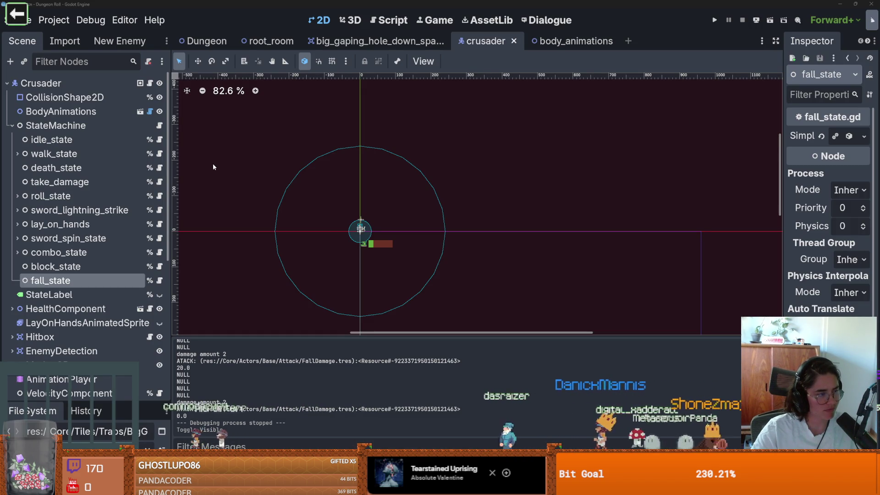
- Center the crusader's collision circle, save the scene, and switch to the tree image results
{"action": "scroll", "coordinate": [262, 211], "scroll_direction": "up", "scroll_amount": 1}
{"action": "mouse_move", "coordinate": [263, 212]}
{"action": "left_mouse_down"}
{"action": "mouse_move", "coordinate": [306, 217]}
{"action": "mouse_move", "coordinate": [358, 194]}
{"action": "left_mouse_up"}
{"action": "key", "text": "ctrl+s"}
{"action": "key", "text": "ctrl+s"}
{"action": "left_click_drag", "start_coordinate": [295, 177], "coordinate": [309, 187]}
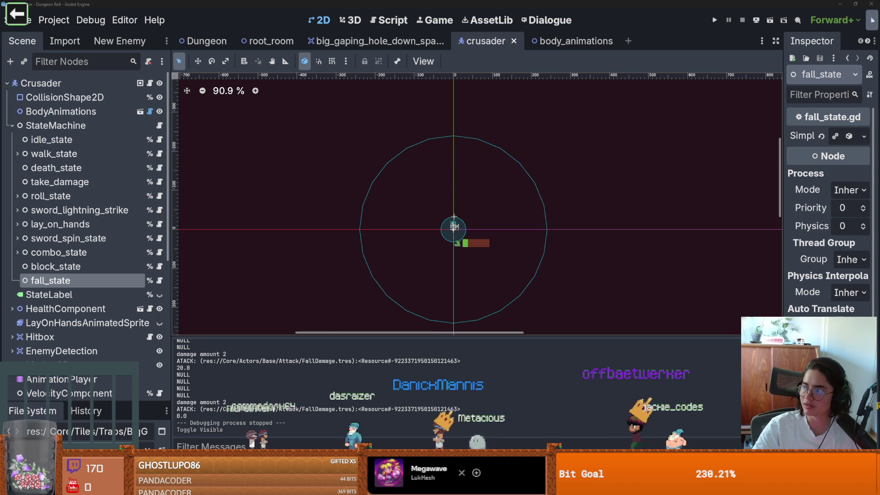
{"action": "key", "text": "alt+Tab"}
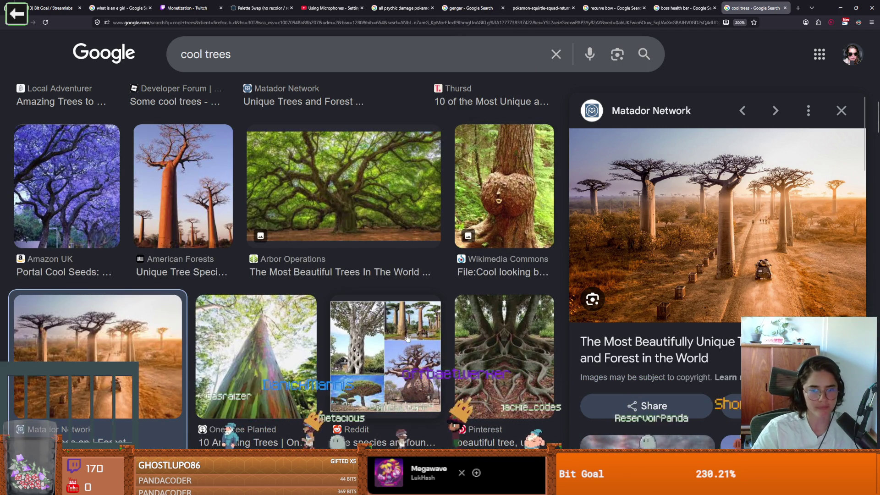
- Preview the Reddit tree collage, minimize the browser, and launch the game from Godot
{"action": "left_click", "coordinate": [415, 373]}
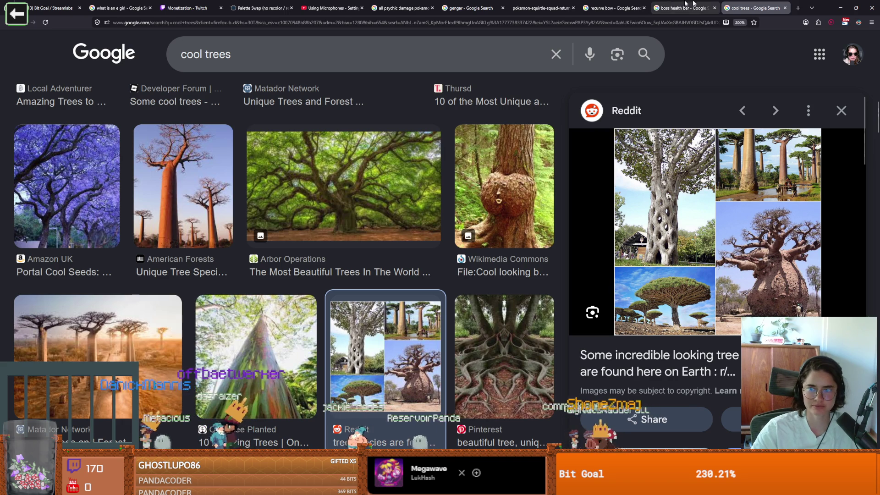
{"action": "left_click", "coordinate": [840, 9]}
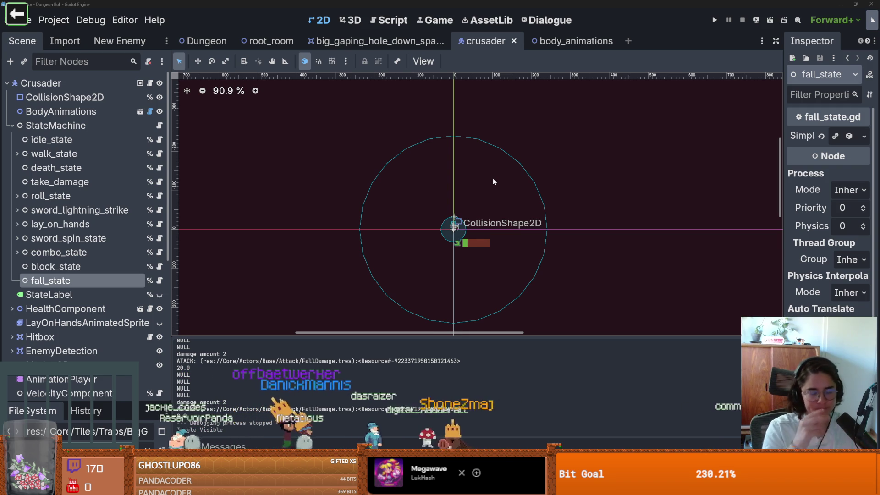
{"action": "scroll", "coordinate": [454, 227], "scroll_direction": "up", "scroll_amount": 2}
{"action": "left_click", "coordinate": [714, 19]}
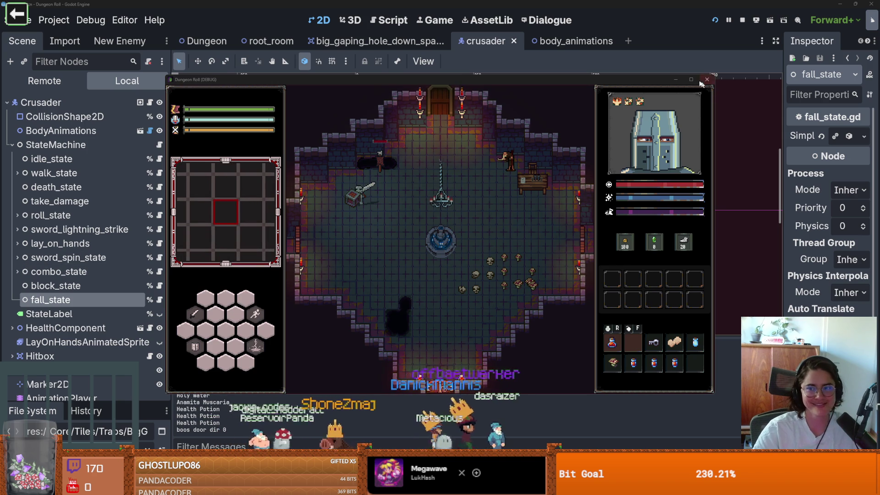
- Walk the knight down and left into the darkened next room
{"action": "key", "text": "s"}
{"action": "key", "text": "s"}
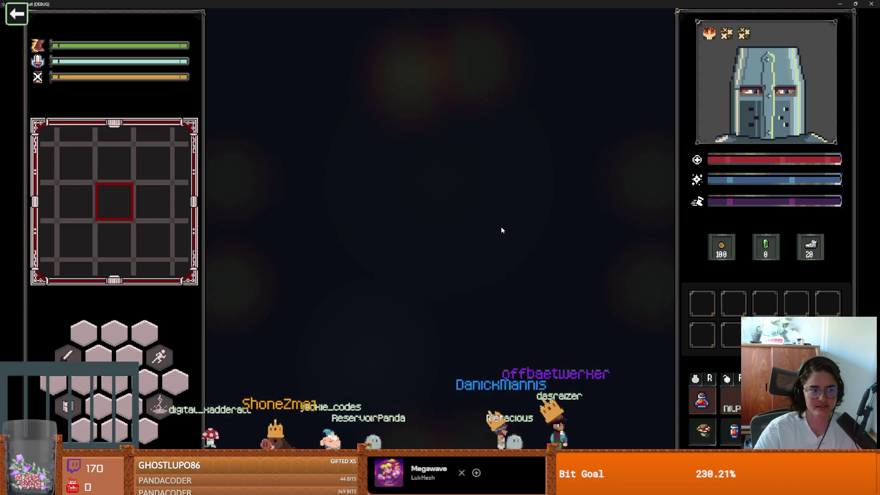
{"action": "key", "text": "s"}
{"action": "key", "text": "a"}
{"action": "key", "text": "a"}
{"action": "key", "text": "s"}
{"action": "key", "text": "s"}
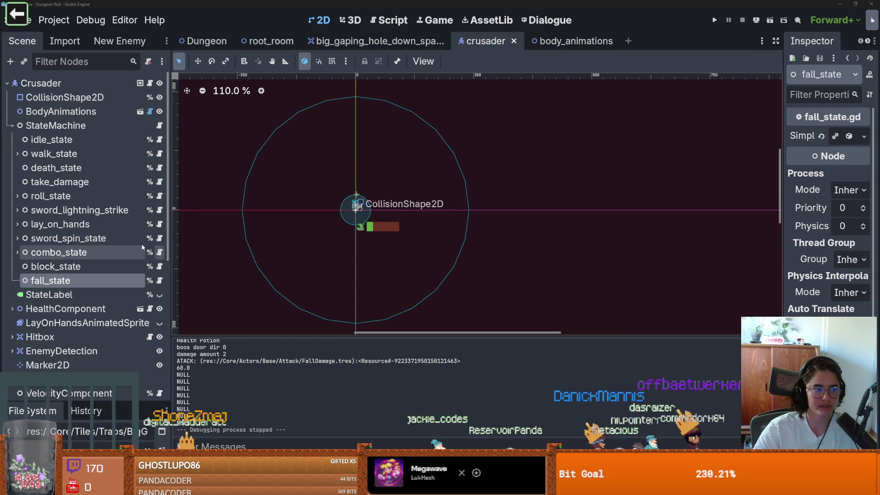
- Widen the scene tree, enlarge the FileSystem dock, and clear the 'big_' file filter
{"action": "left_click_drag", "start_coordinate": [171, 310], "coordinate": [241, 310]}
{"action": "left_click_drag", "start_coordinate": [154, 403], "coordinate": [154, 201]}
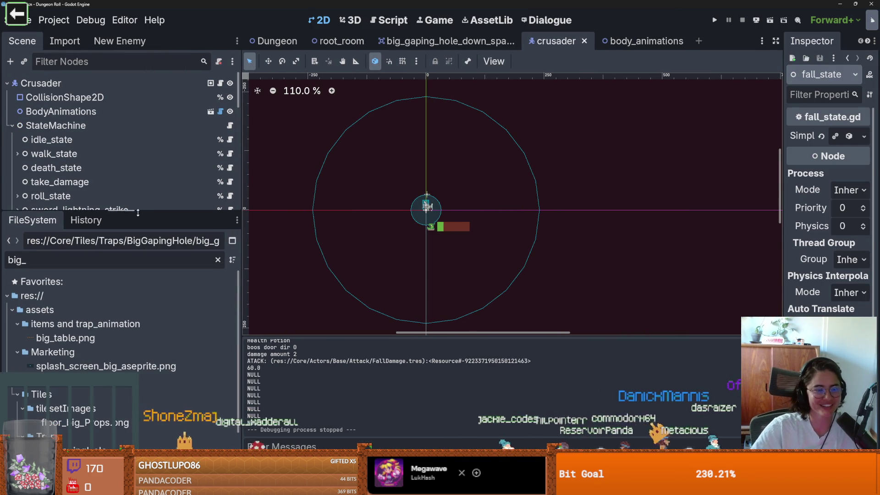
{"action": "triple_click", "coordinate": [86, 257]}
{"action": "key", "text": "BackSpace"}
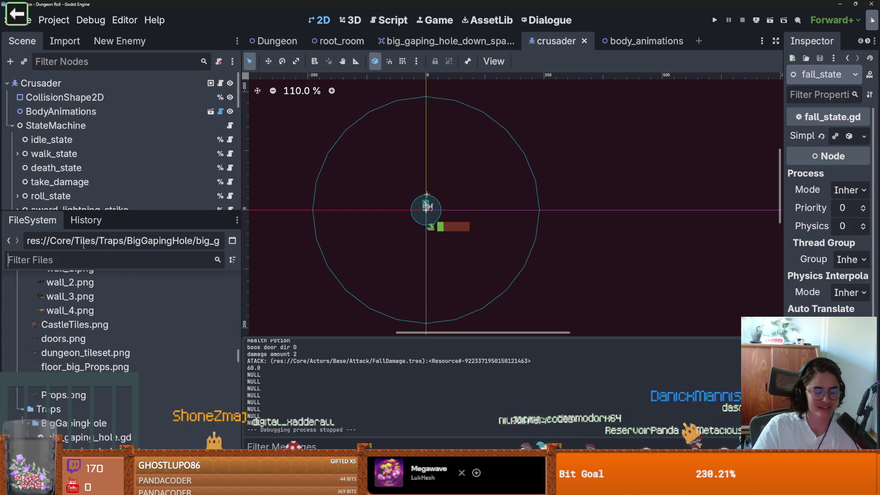
- Open a new scene tab and create a Sprite2D root node by searching 'sprite'
{"action": "scroll", "coordinate": [110, 353], "scroll_direction": "up", "scroll_amount": 10}
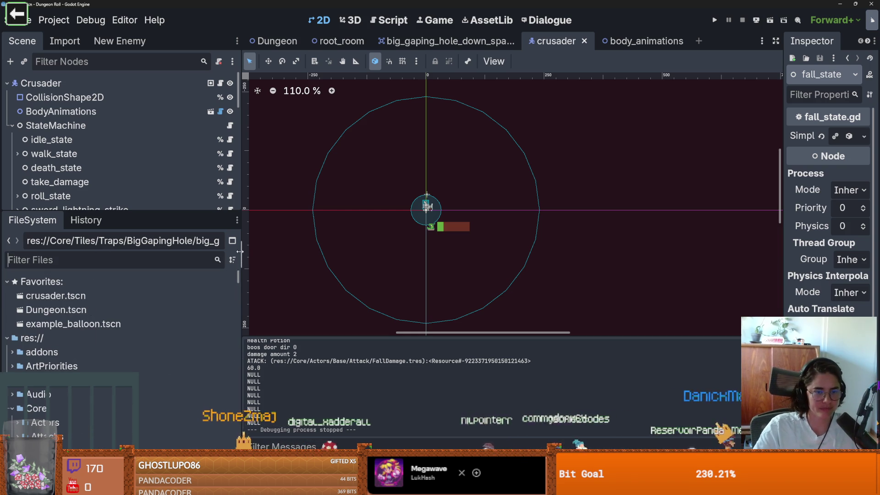
{"action": "left_click", "coordinate": [699, 40]}
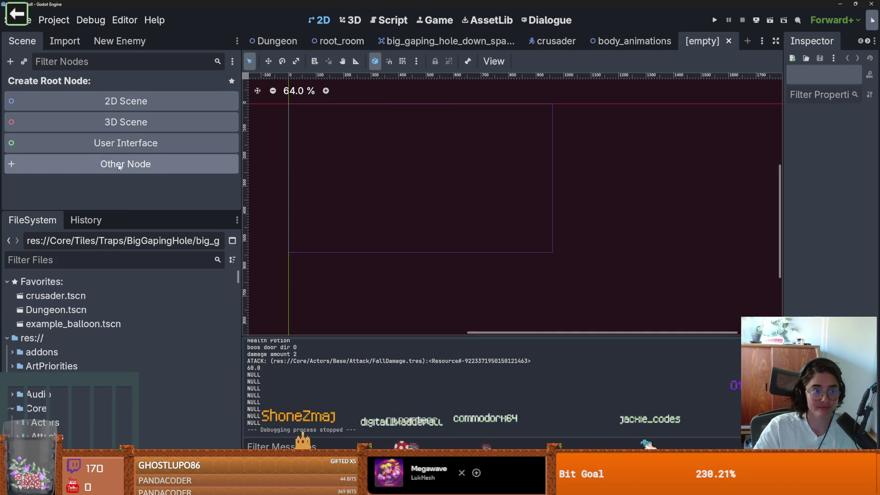
{"action": "left_click", "coordinate": [78, 165]}
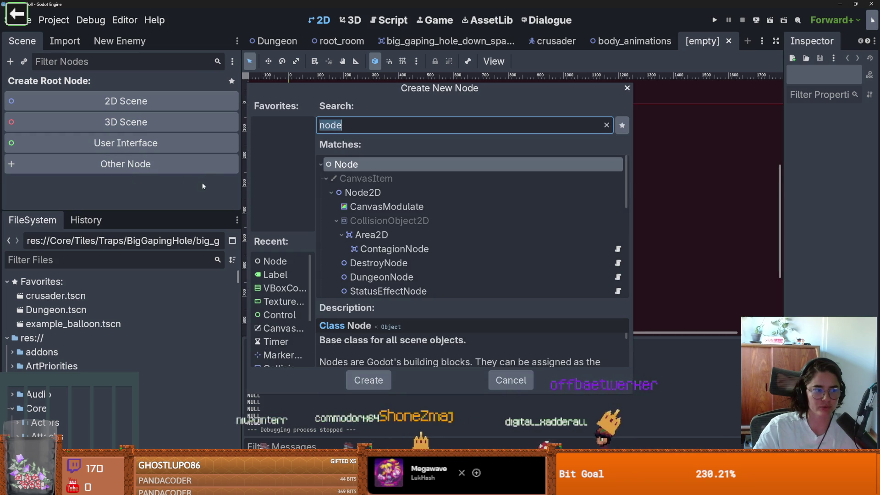
{"action": "type", "text": "sprite"}
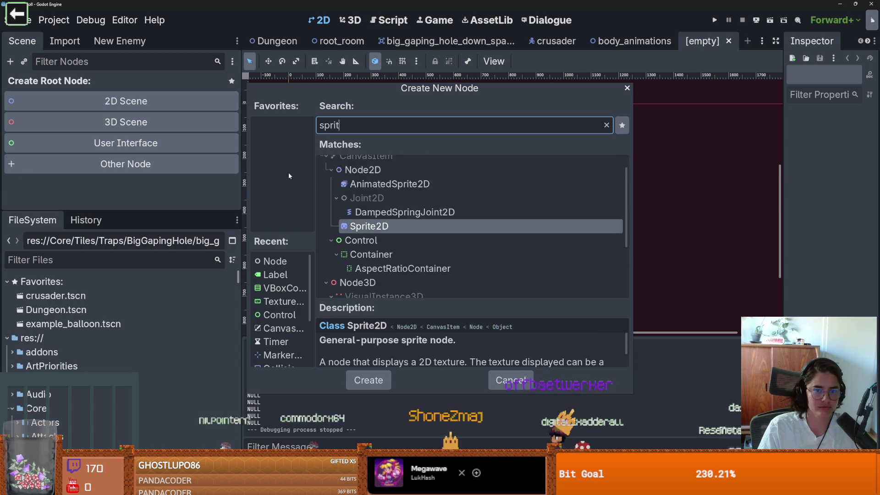
{"action": "key", "text": "Return"}
- Enlarge the file browser, widen the Inspector, and open the sprite's Texture options
{"action": "scroll", "coordinate": [364, 188], "scroll_direction": "up", "scroll_amount": 5}
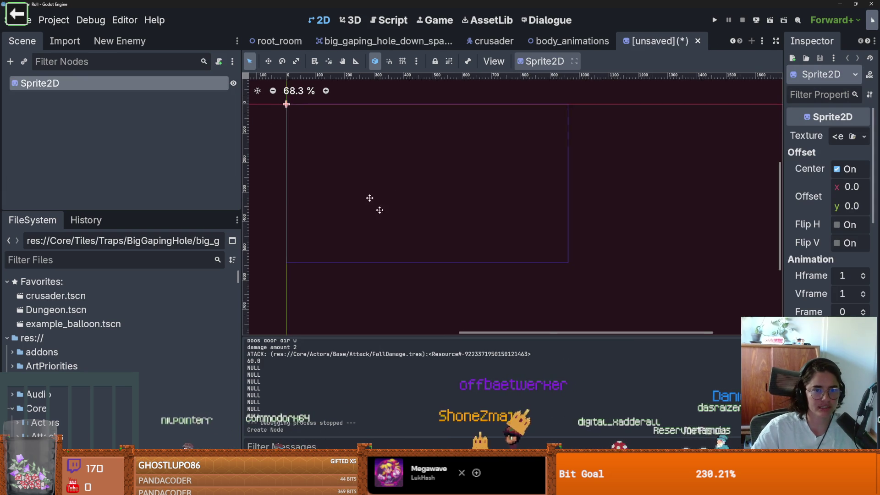
{"action": "scroll", "coordinate": [393, 173], "scroll_direction": "up", "scroll_amount": 1}
{"action": "left_click_drag", "start_coordinate": [109, 212], "coordinate": [109, 152]}
{"action": "left_click_drag", "start_coordinate": [783, 158], "coordinate": [627, 158]}
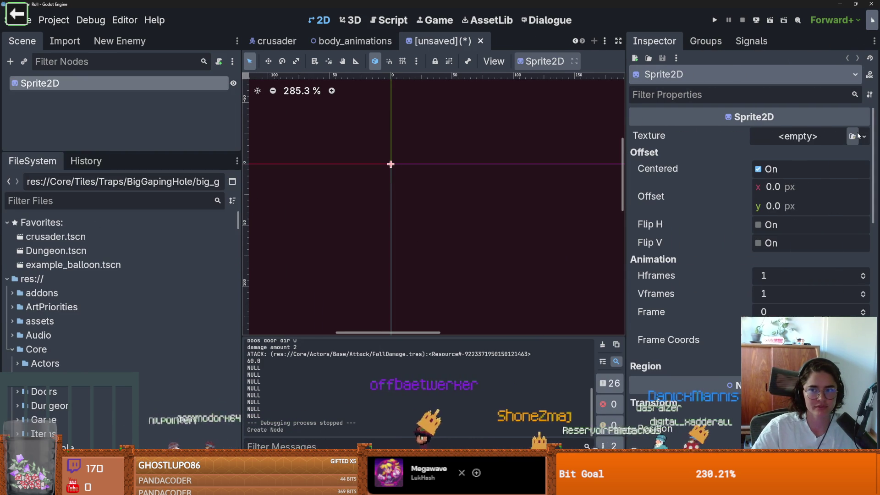
{"action": "left_click", "coordinate": [864, 137]}
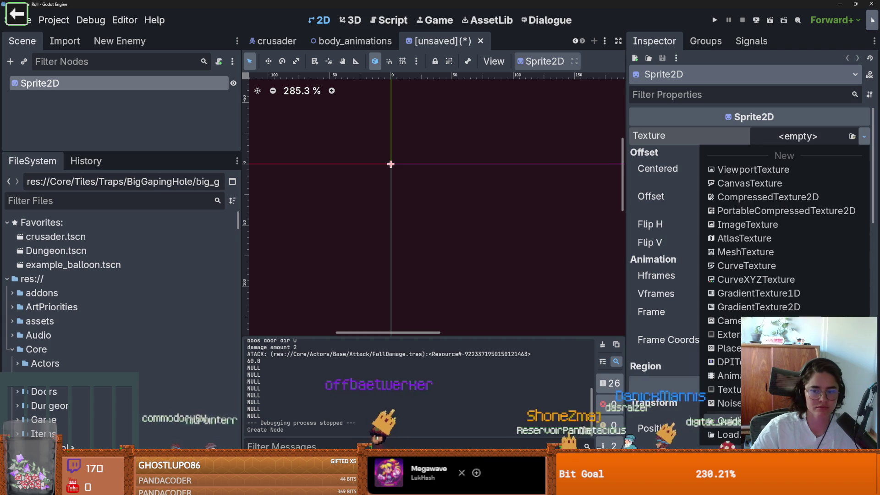
- Quick Load floor_big_Props.png as the sprite's texture and expand its properties
{"action": "left_click", "coordinate": [728, 421]}
{"action": "type", "text": "floor"}
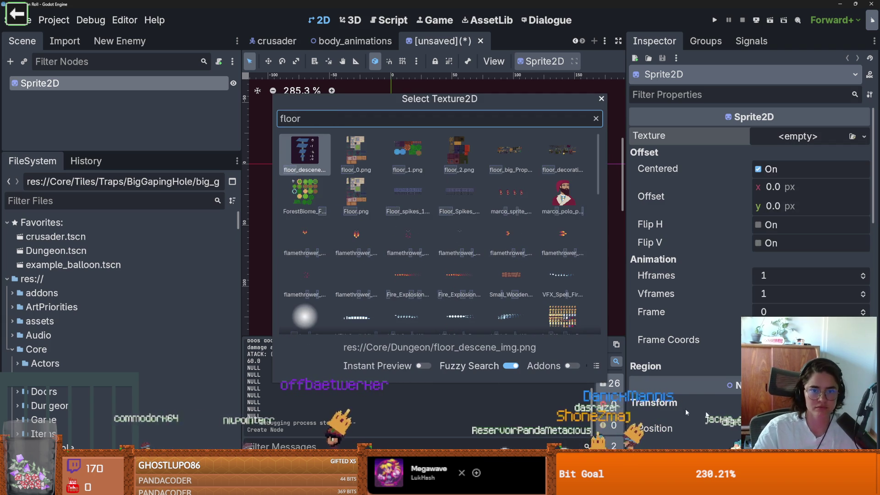
{"action": "left_click", "coordinate": [499, 154]}
{"action": "scroll", "coordinate": [431, 246], "scroll_direction": "down", "scroll_amount": 3}
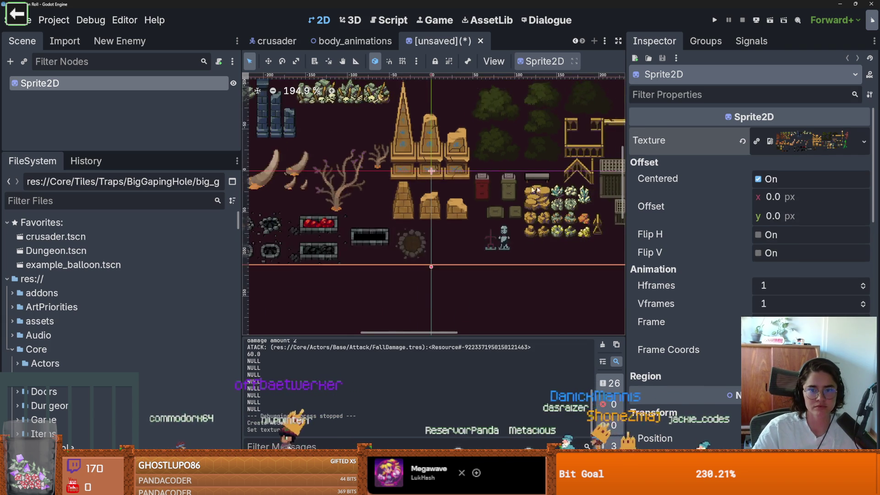
{"action": "scroll", "coordinate": [539, 241], "scroll_direction": "up", "scroll_amount": 2}
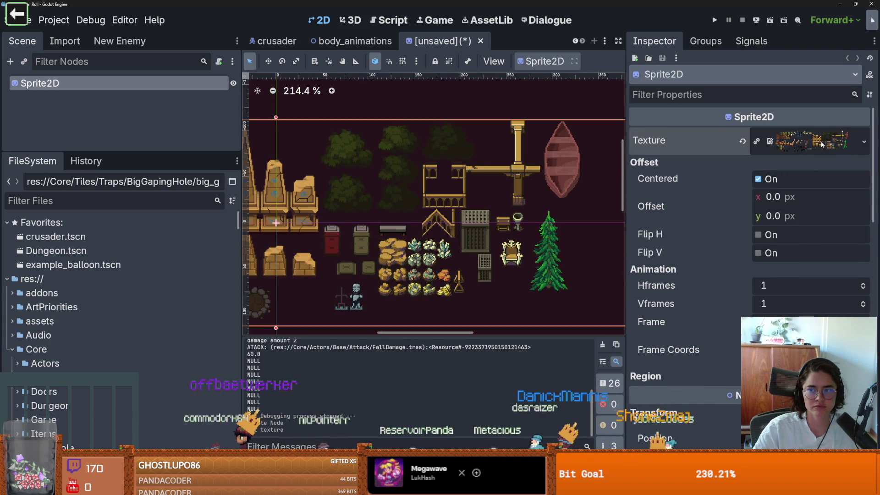
{"action": "left_click", "coordinate": [822, 148]}
{"action": "scroll", "coordinate": [809, 206], "scroll_direction": "down", "scroll_amount": 5}
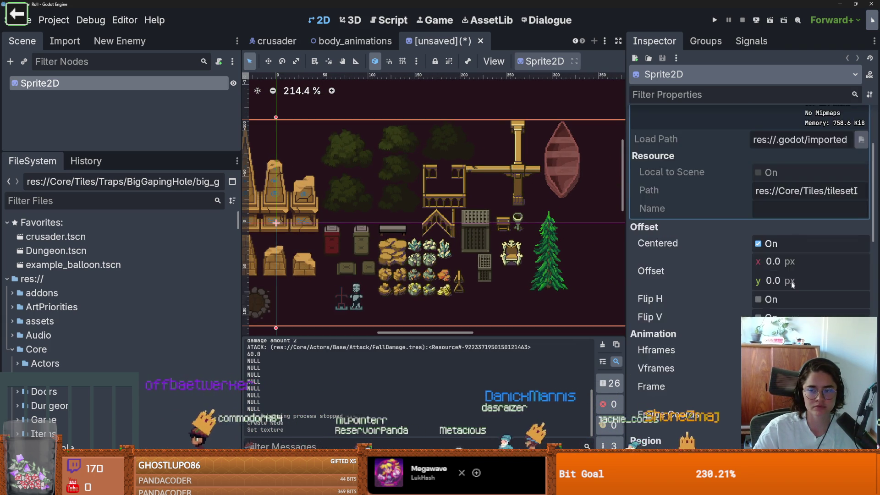
{"action": "scroll", "coordinate": [800, 277], "scroll_direction": "up", "scroll_amount": 5}
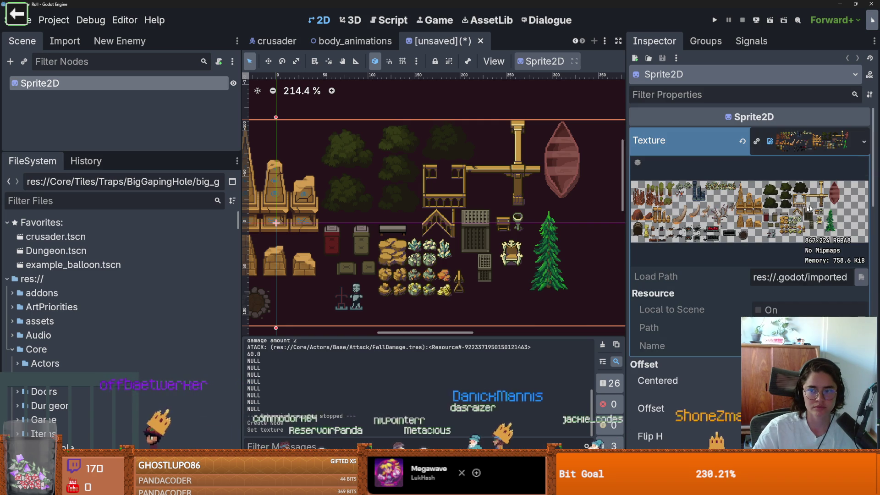
- Replace the texture with a new AtlasTexture using floor_big_Props.png as its atlas
{"action": "left_click", "coordinate": [861, 143]}
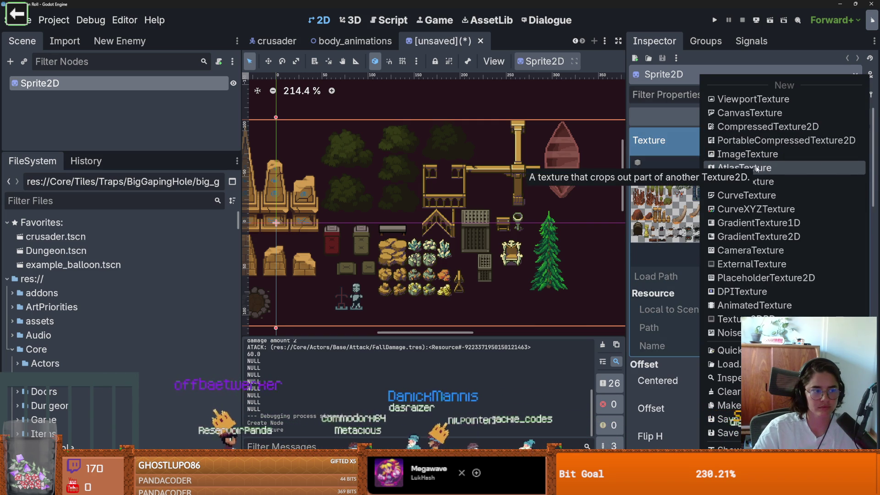
{"action": "left_click", "coordinate": [757, 169]}
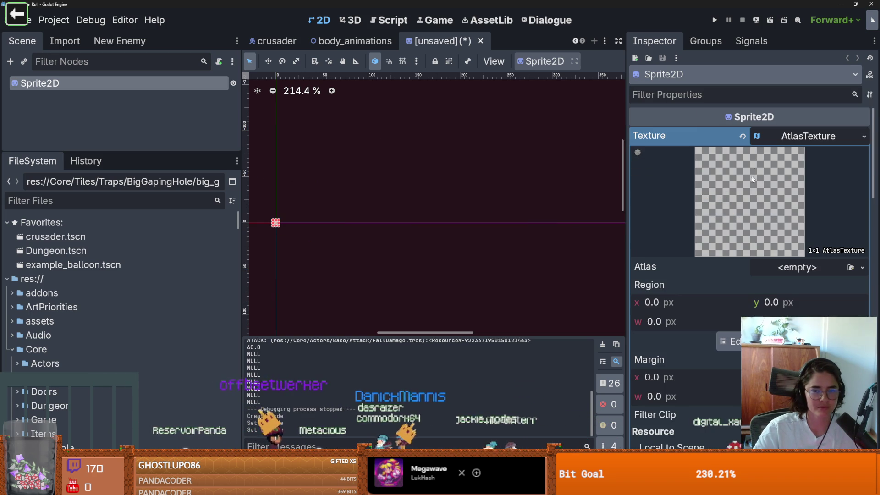
{"action": "left_click", "coordinate": [862, 269]}
{"action": "left_click", "coordinate": [733, 463]}
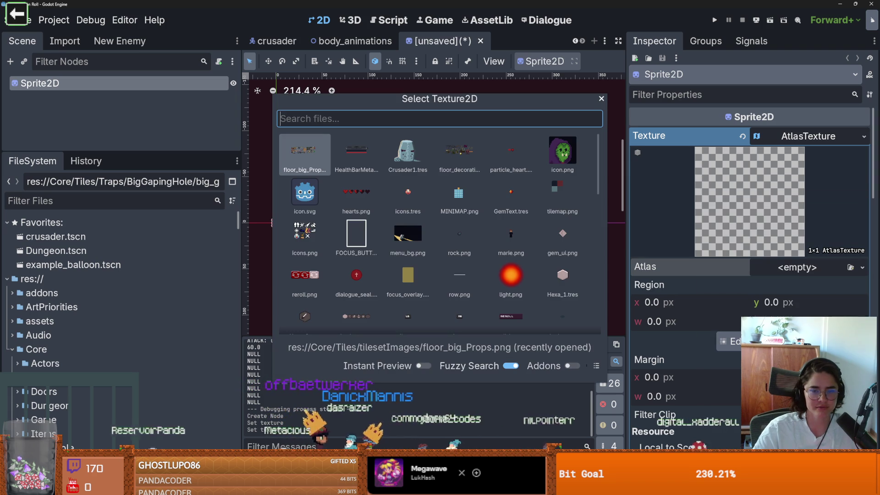
{"action": "type", "text": "floor"}
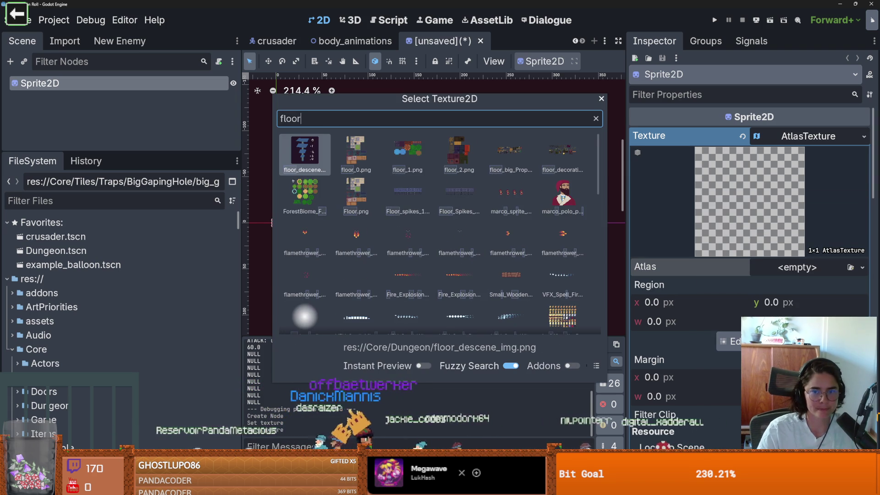
{"action": "double_click", "coordinate": [510, 152]}
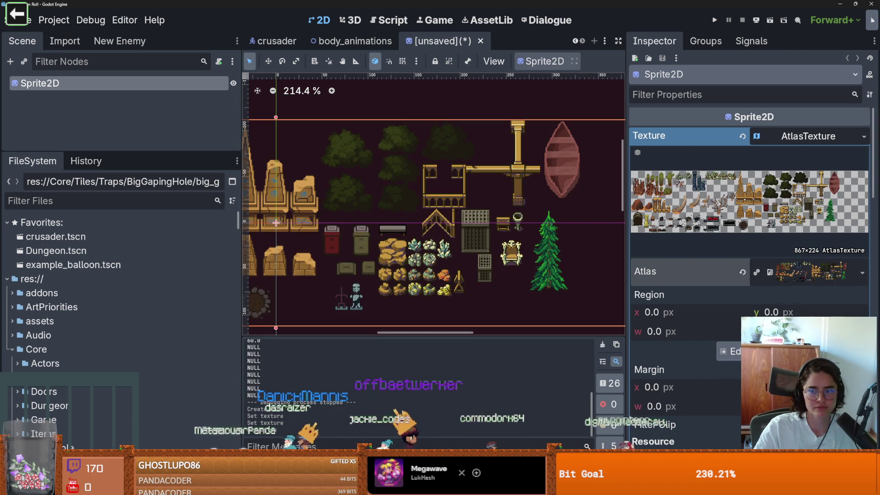
{"action": "left_click", "coordinate": [730, 351]}
{"action": "scroll", "coordinate": [523, 220], "scroll_direction": "up", "scroll_amount": 2}
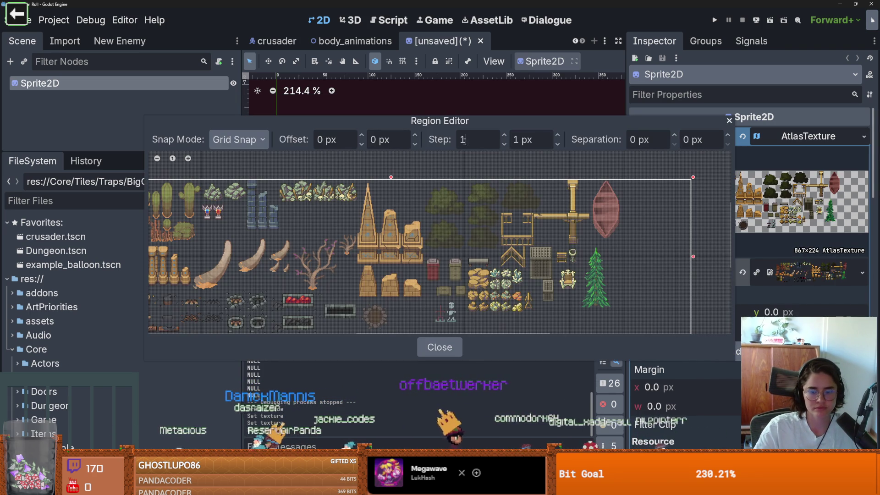
- Set a 16×16 grid snap and crop the atlas to the 16×32 brazier sprite
{"action": "type", "text": "6"}
{"action": "key", "text": "Tab"}
{"action": "type", "text": "1"}
{"action": "key", "text": "Return"}
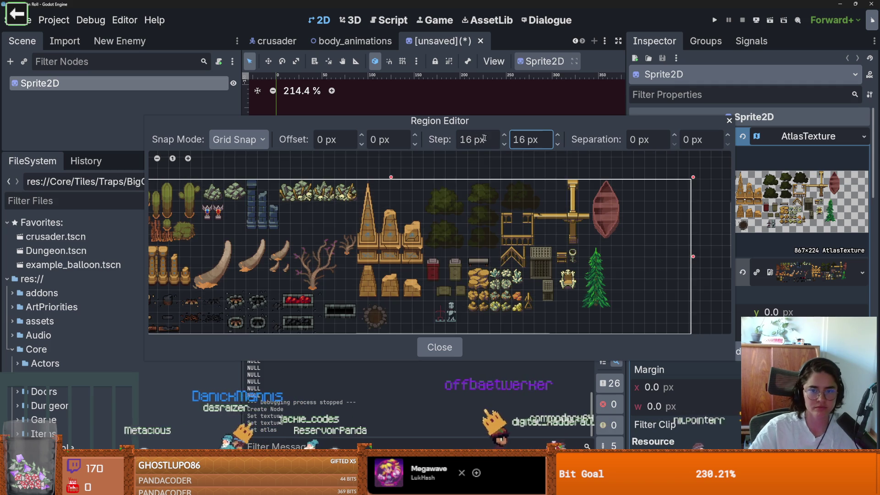
{"action": "scroll", "coordinate": [578, 263], "scroll_direction": "up", "scroll_amount": 4}
{"action": "left_click_drag", "start_coordinate": [578, 262], "coordinate": [542, 207]}
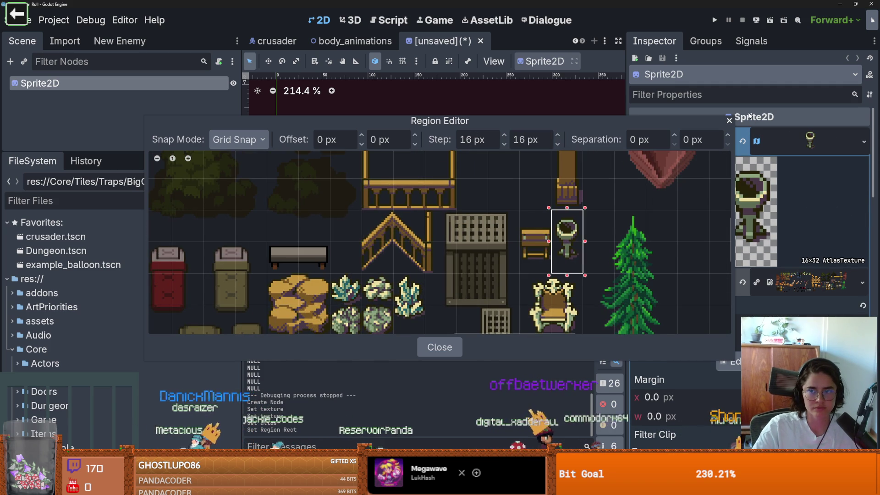
{"action": "left_click", "coordinate": [439, 347]}
{"action": "left_click", "coordinate": [801, 141]}
- Raise the sprite's offset to y -5.93 px
{"action": "scroll", "coordinate": [308, 209], "scroll_direction": "up", "scroll_amount": 1}
{"action": "scroll", "coordinate": [308, 210], "scroll_direction": "up", "scroll_amount": 8}
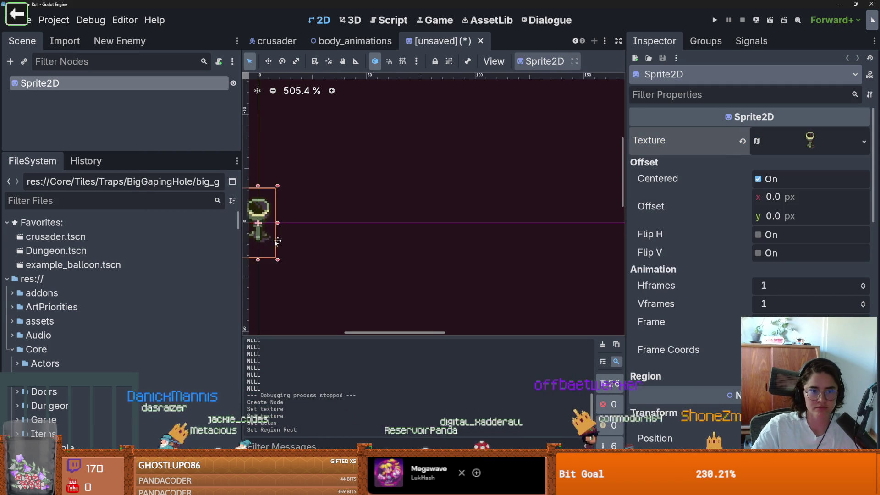
{"action": "scroll", "coordinate": [608, 240], "scroll_direction": "left", "scroll_amount": 5}
{"action": "left_click_drag", "start_coordinate": [766, 215], "coordinate": [756, 215]}
{"action": "scroll", "coordinate": [371, 220], "scroll_direction": "up", "scroll_amount": 6}
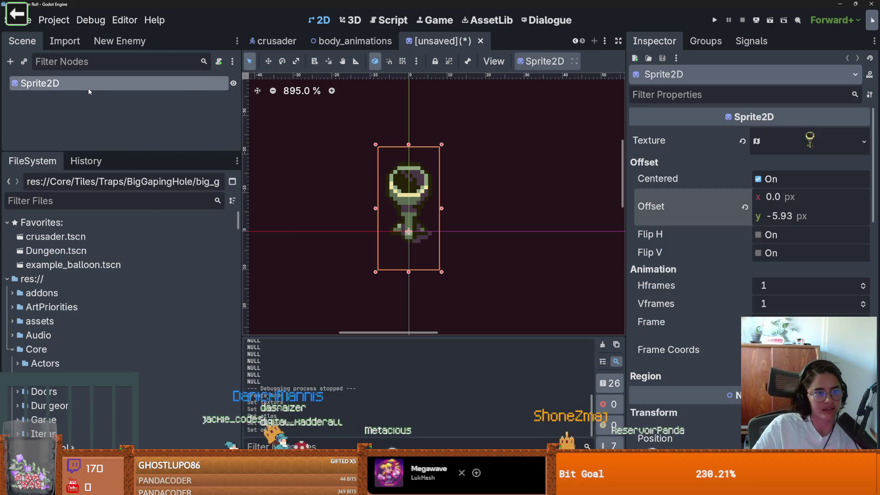
{"action": "right_click", "coordinate": [86, 88]}
{"action": "left_click", "coordinate": [112, 117]}
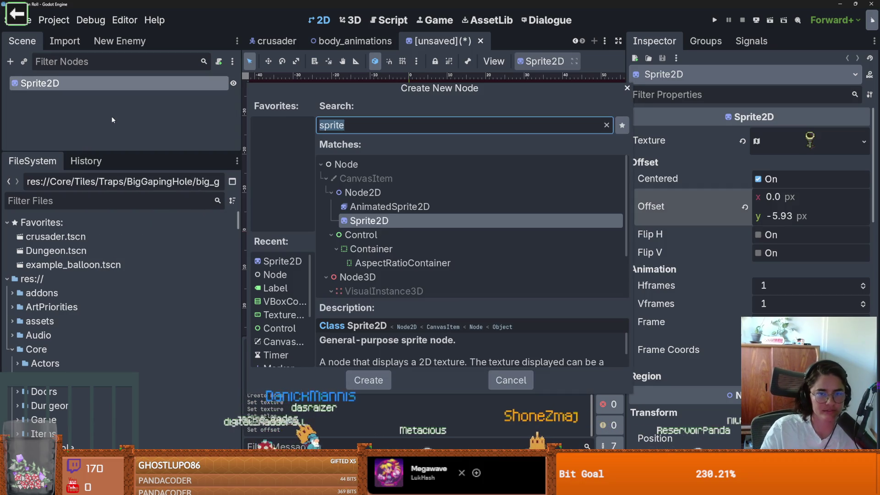
- Dismiss the pending dialogs and instantiate fire.tscn as a child of the Sprite2D
{"action": "key", "text": "Escape"}
{"action": "key", "text": "ctrl+s"}
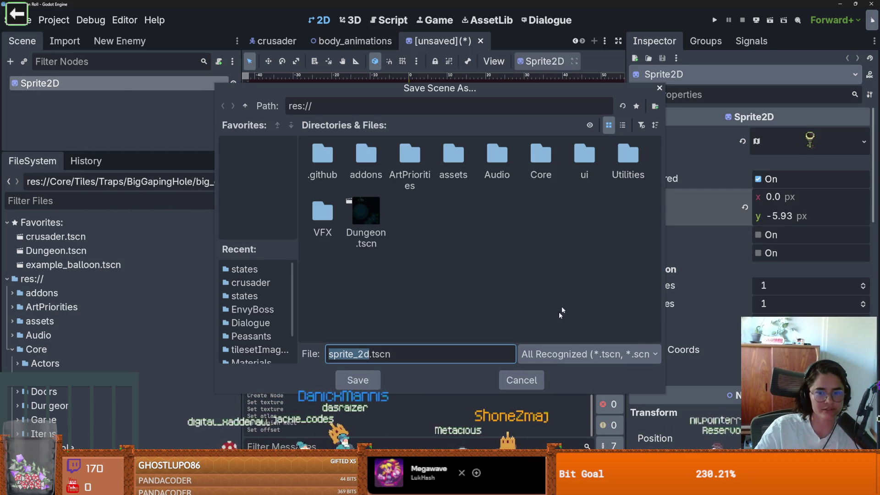
{"action": "left_click", "coordinate": [533, 379]}
{"action": "left_click", "coordinate": [24, 60]}
{"action": "type", "text": "fire"}
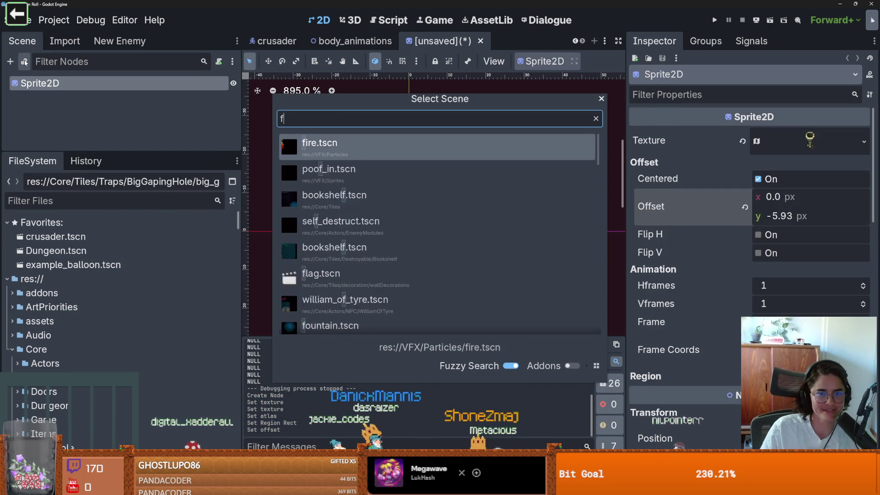
{"action": "key", "text": "Return"}
- Move the FireParticles up onto the brazier at position (0, -15)
{"action": "left_click_drag", "start_coordinate": [402, 234], "coordinate": [405, 180]}
{"action": "scroll", "coordinate": [415, 182], "scroll_direction": "down", "scroll_amount": 10}
{"action": "scroll", "coordinate": [414, 183], "scroll_direction": "up", "scroll_amount": 2}
{"action": "scroll", "coordinate": [415, 184], "scroll_direction": "down", "scroll_amount": 1}
{"action": "scroll", "coordinate": [414, 184], "scroll_direction": "down", "scroll_amount": 2}
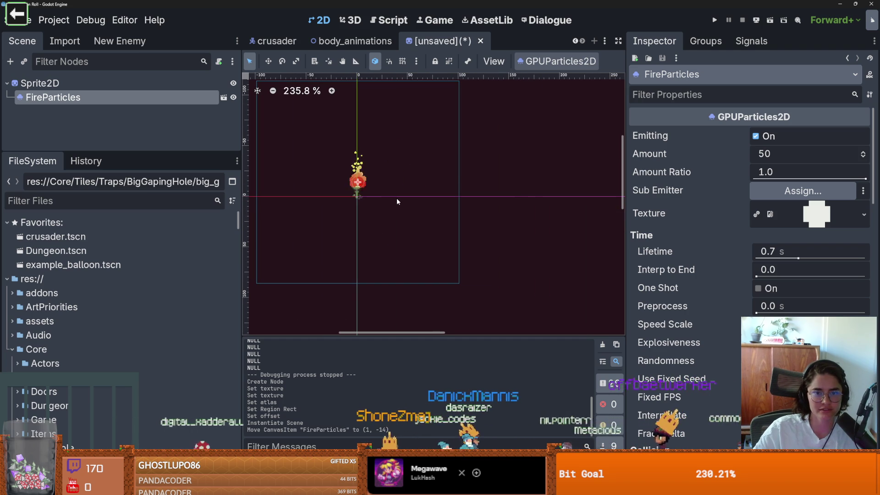
{"action": "scroll", "coordinate": [358, 181], "scroll_direction": "up", "scroll_amount": 4}
{"action": "left_click_drag", "start_coordinate": [354, 186], "coordinate": [351, 185]}
{"action": "scroll", "coordinate": [439, 162], "scroll_direction": "down", "scroll_amount": 4}
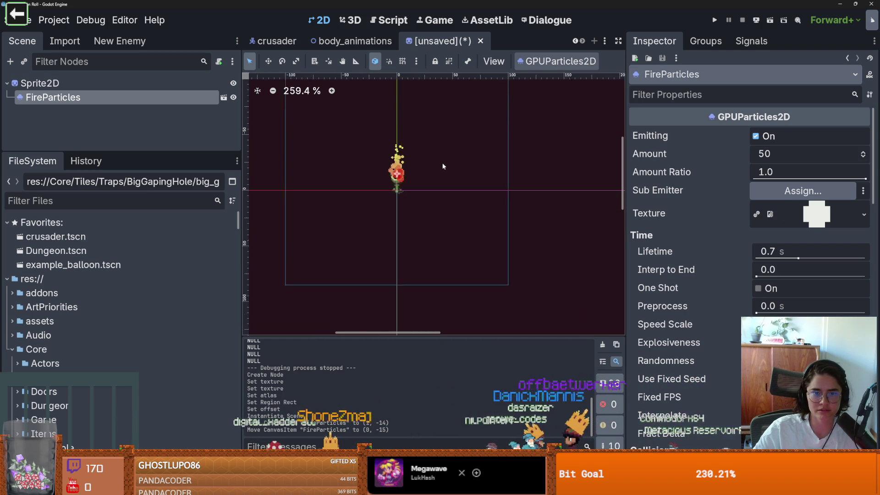
{"action": "scroll", "coordinate": [459, 167], "scroll_direction": "up", "scroll_amount": 1}
{"action": "key", "text": "ctrl+s"}
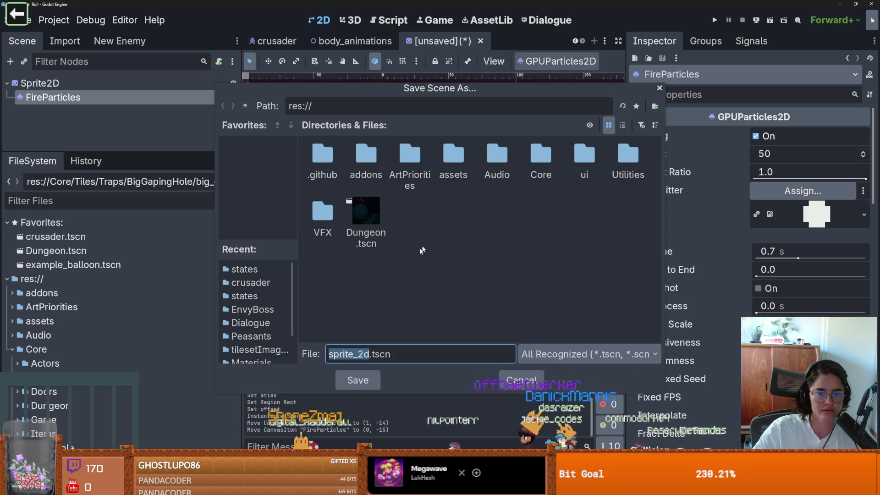
- Navigate the save dialog into Core/Tiles/decoration/Lighting
{"action": "double_click", "coordinate": [542, 163]}
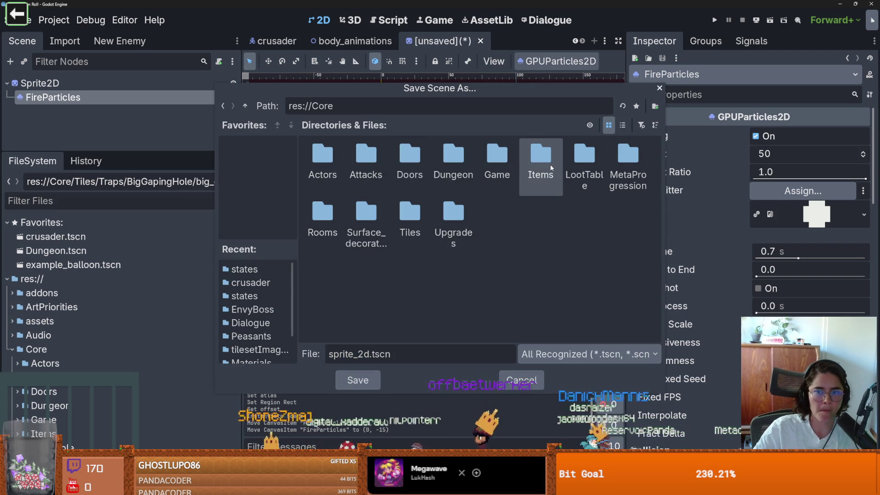
{"action": "double_click", "coordinate": [410, 215]}
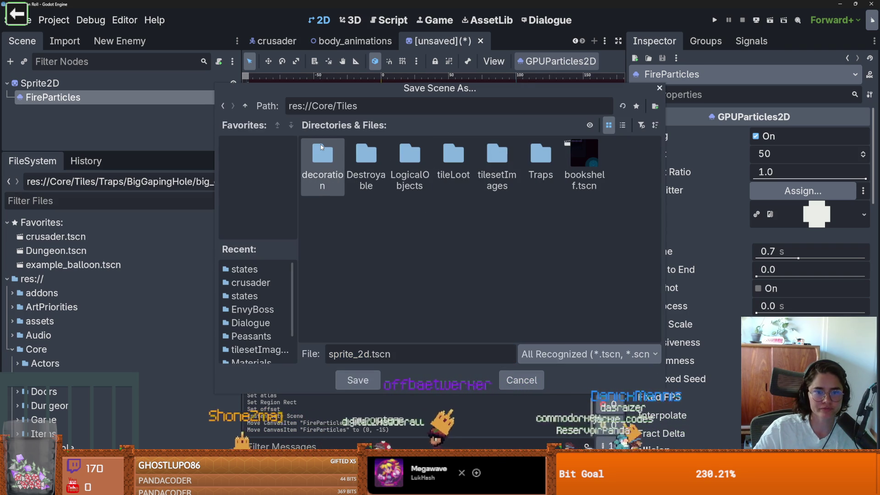
{"action": "double_click", "coordinate": [321, 147]}
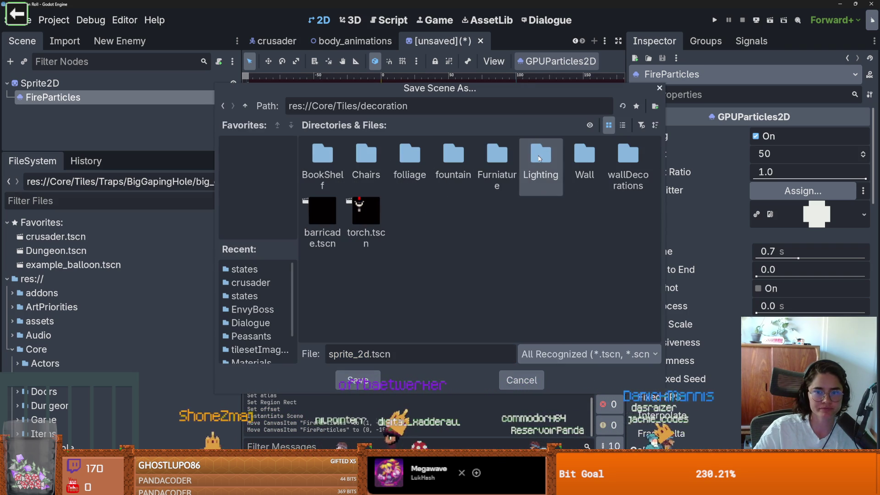
{"action": "double_click", "coordinate": [539, 157]}
- Name the file Brazier.tscn and save it in a new Brazier folder
{"action": "double_click", "coordinate": [370, 352]}
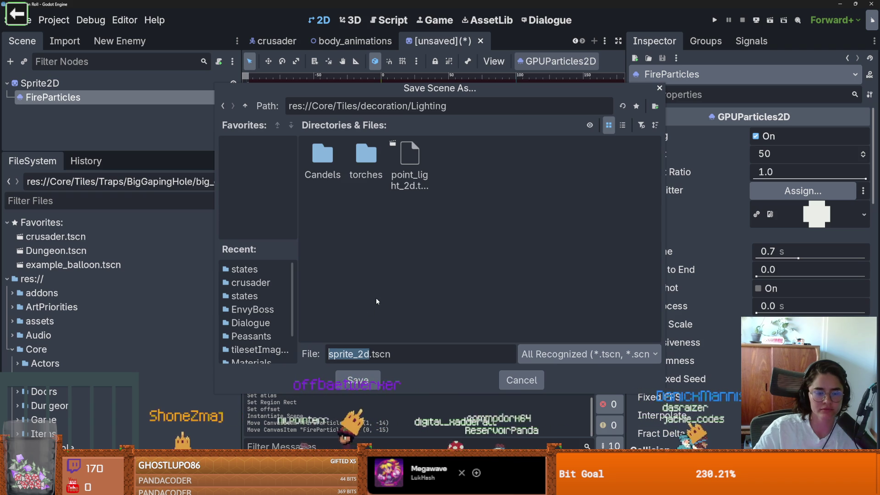
{"action": "type", "text": "torch"}
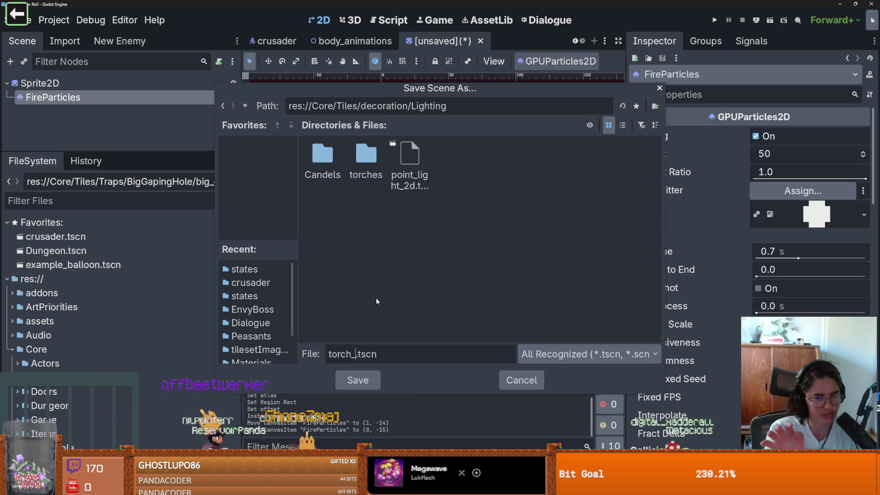
{"action": "mouse_move", "coordinate": [484, 85]}
{"action": "left_mouse_down"}
{"action": "mouse_move", "coordinate": [565, 153]}
{"action": "mouse_move", "coordinate": [698, 168]}
{"action": "mouse_move", "coordinate": [688, 140]}
{"action": "left_mouse_up"}
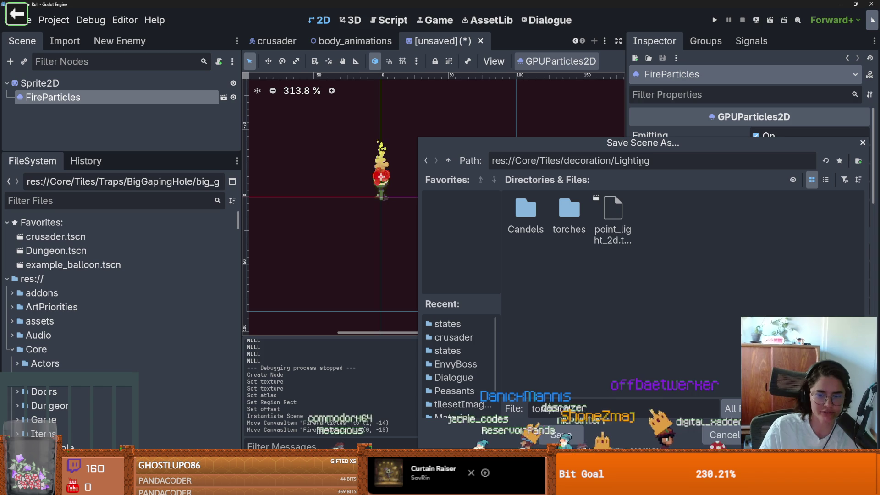
{"action": "type", "text": "ier.tscn"}
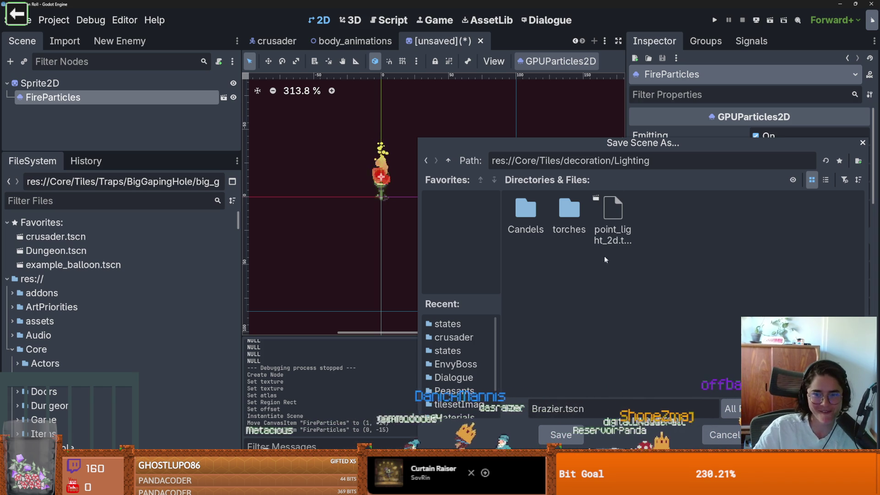
{"action": "left_click_drag", "start_coordinate": [647, 143], "coordinate": [363, 119]}
{"action": "left_click", "coordinate": [574, 136]}
{"action": "type", "text": "Brazier"}
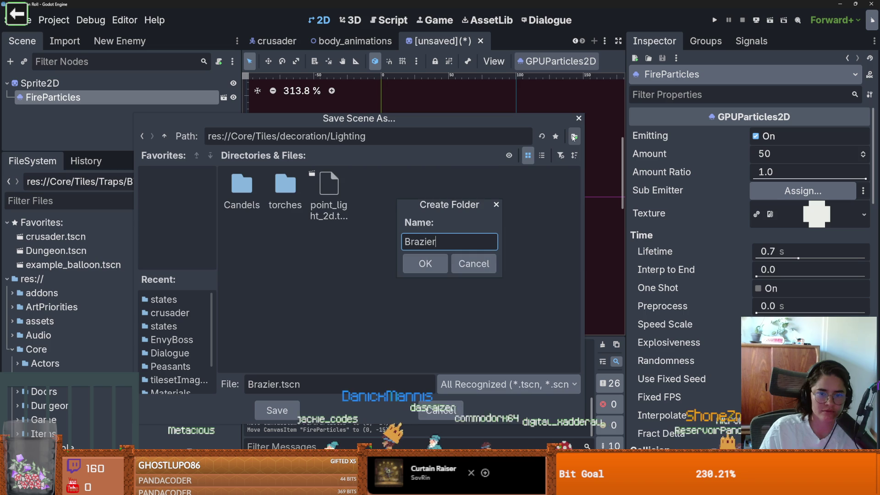
{"action": "key", "text": "Return"}
{"action": "key", "text": "Return"}
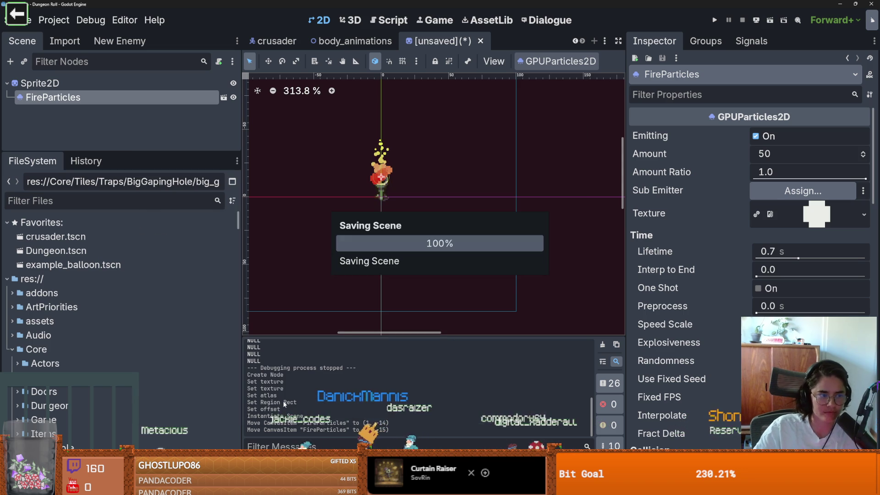
{"action": "scroll", "coordinate": [384, 193], "scroll_direction": "up", "scroll_amount": 6}
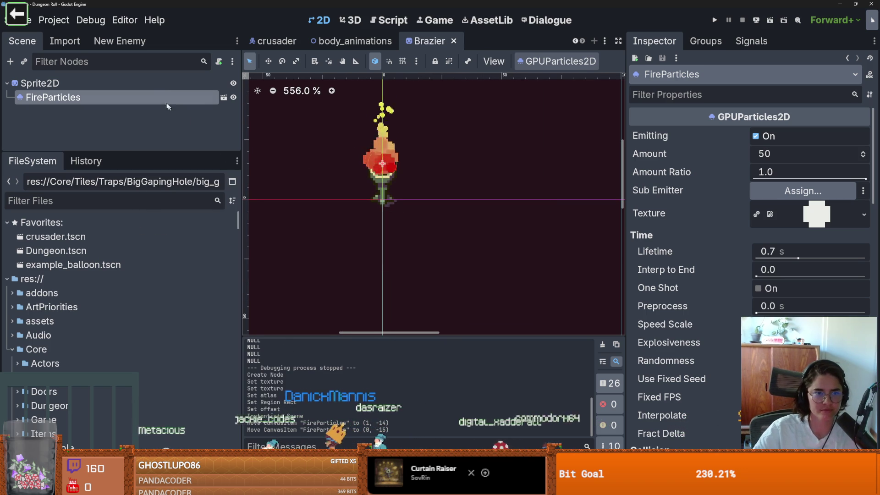
- Open down_torch.tscn from a 'torch' file search and copy its PointLight2D
{"action": "left_click", "coordinate": [90, 205]}
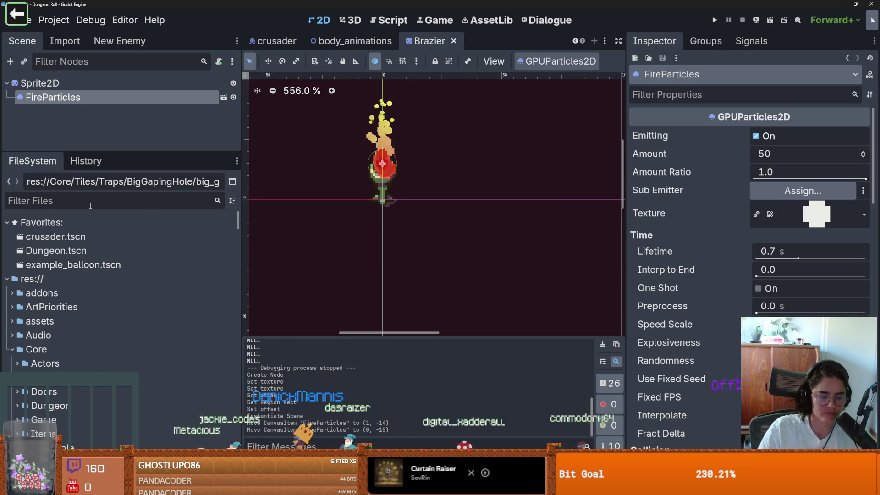
{"action": "type", "text": "torch"}
{"action": "double_click", "coordinate": [84, 321]}
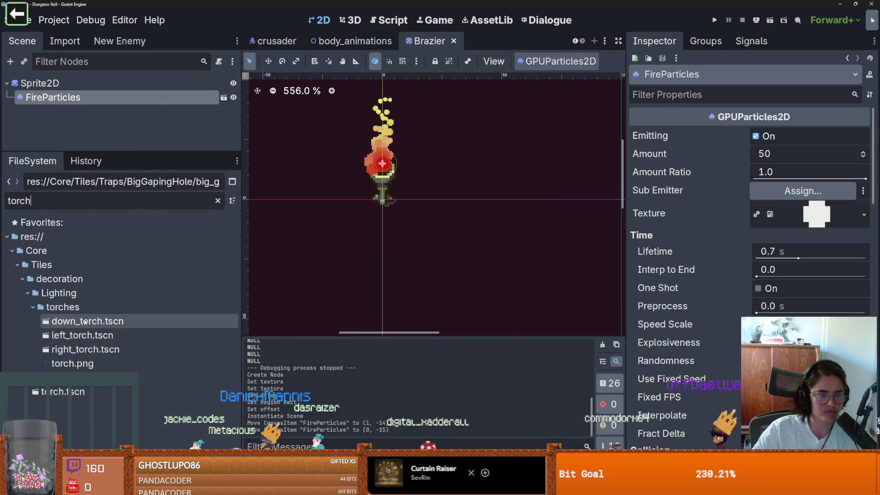
{"action": "left_click", "coordinate": [126, 96]}
{"action": "right_click", "coordinate": [126, 97]}
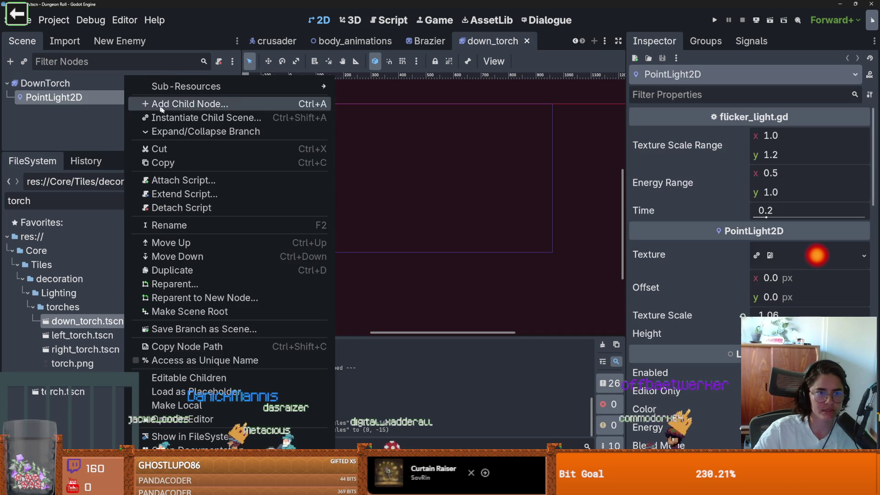
{"action": "left_click", "coordinate": [165, 163]}
- Paste the light under the Brazier's Sprite2D and move it up onto the flame
{"action": "left_click", "coordinate": [438, 42]}
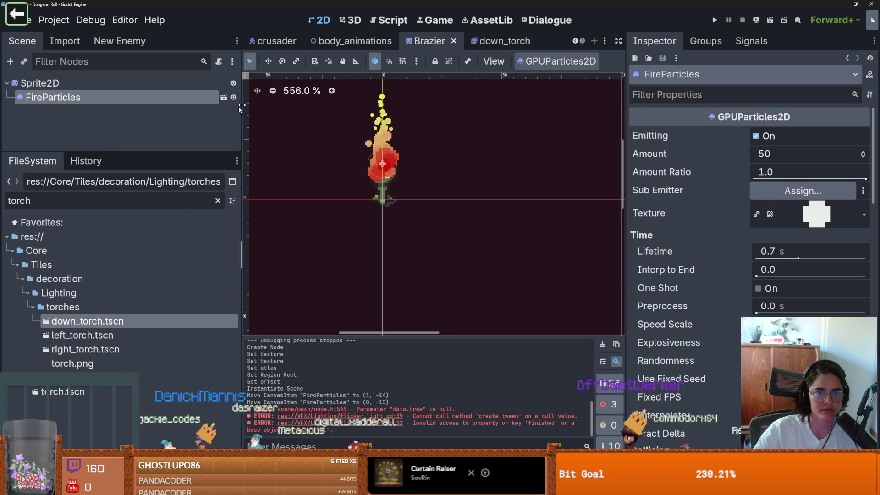
{"action": "right_click", "coordinate": [69, 83]}
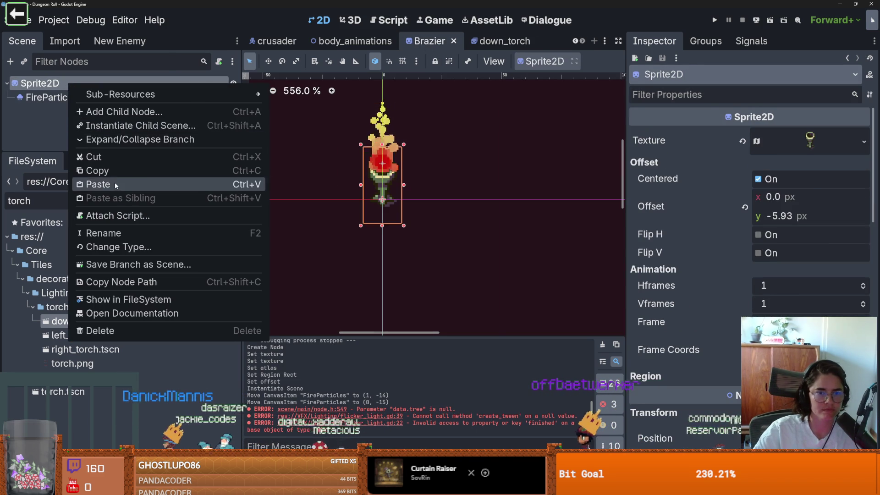
{"action": "left_click", "coordinate": [115, 184]}
{"action": "scroll", "coordinate": [370, 183], "scroll_direction": "up", "scroll_amount": 3}
{"action": "scroll", "coordinate": [370, 184], "scroll_direction": "down", "scroll_amount": 3}
{"action": "left_click_drag", "start_coordinate": [386, 219], "coordinate": [385, 168]}
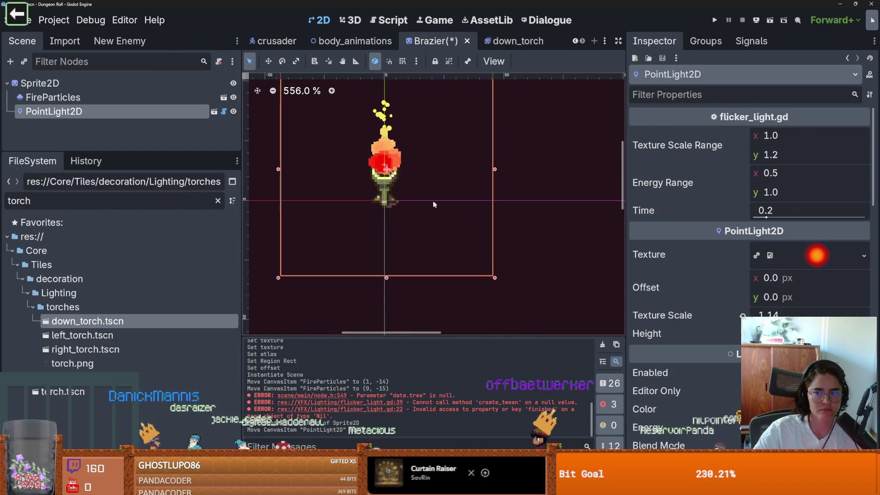
- Tint the pasted light pinkish red and save the scene
{"action": "scroll", "coordinate": [439, 200], "scroll_direction": "down", "scroll_amount": 4}
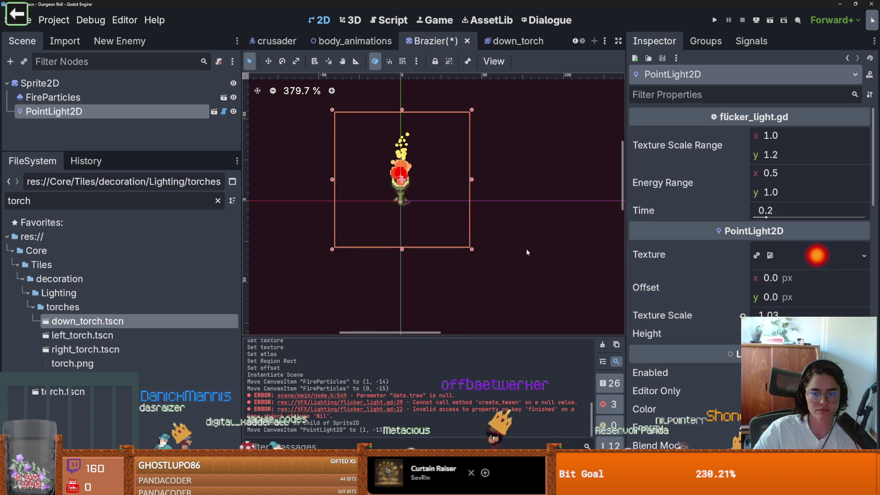
{"action": "scroll", "coordinate": [526, 249], "scroll_direction": "down", "scroll_amount": 4}
{"action": "left_click", "coordinate": [807, 409]}
{"action": "left_click_drag", "start_coordinate": [824, 154], "coordinate": [829, 146]}
{"action": "left_click", "coordinate": [632, 189]}
{"action": "key", "text": "ctrl+s"}
- Rename the root sprite node to Brazier and save
{"action": "scroll", "coordinate": [420, 211], "scroll_direction": "up", "scroll_amount": 2}
{"action": "left_click", "coordinate": [79, 87]}
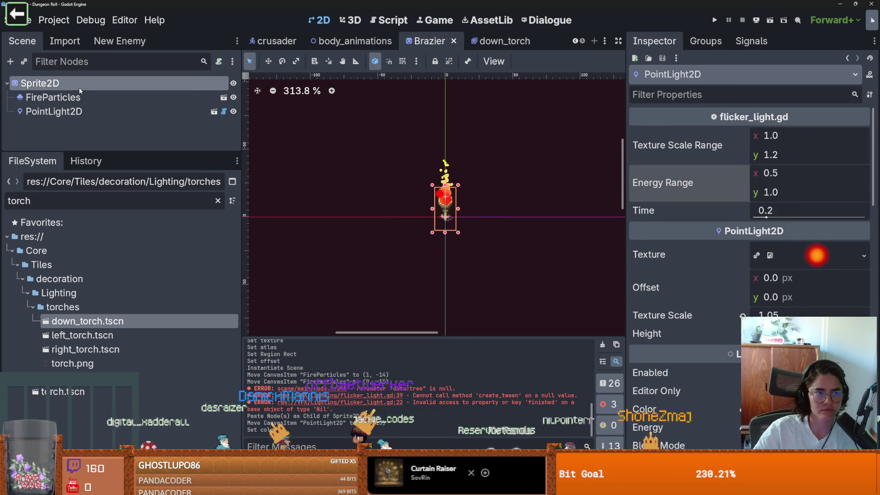
{"action": "left_click", "coordinate": [78, 87]}
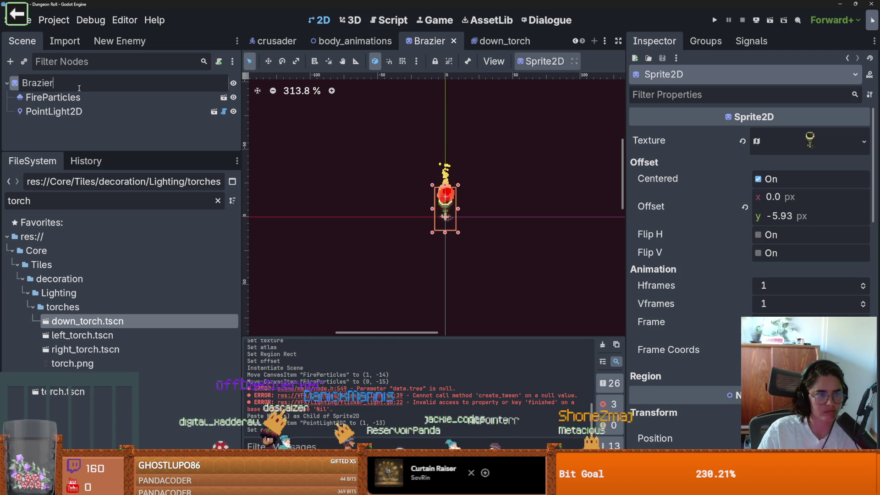
{"action": "key", "text": "Return"}
{"action": "key", "text": "ctrl+s"}
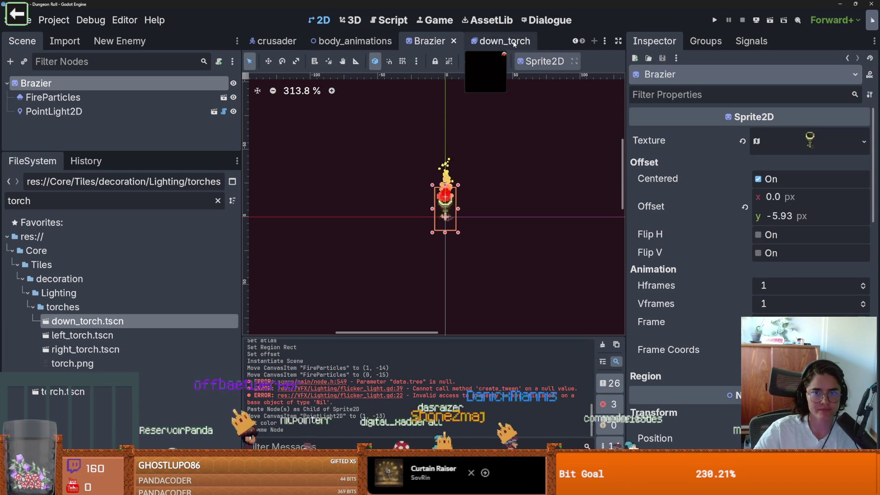
{"action": "left_click", "coordinate": [574, 41]}
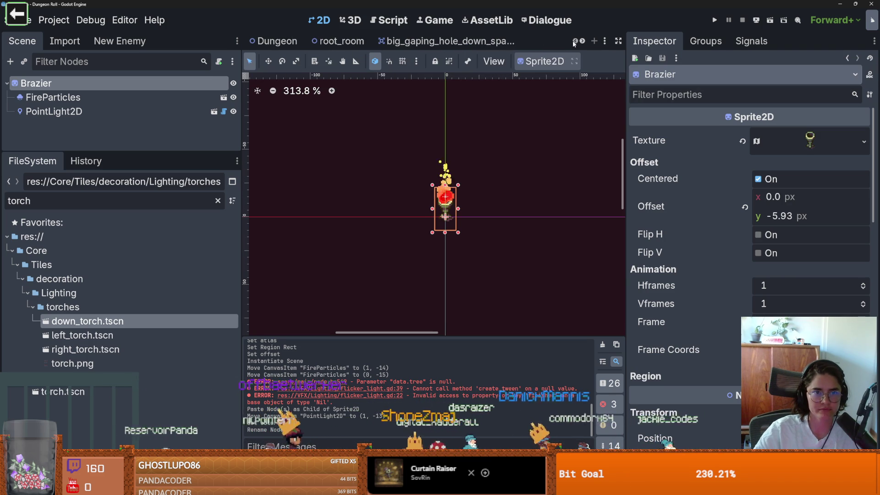
- Open the room scene from root_room and show its TileMap Tiles list with a wider source list
{"action": "left_click", "coordinate": [340, 42]}
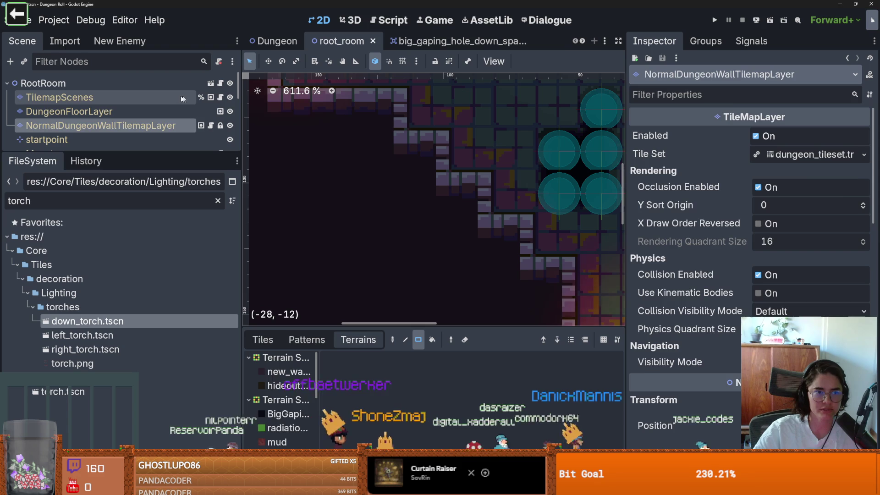
{"action": "left_click", "coordinate": [185, 97]}
{"action": "left_click", "coordinate": [220, 97]}
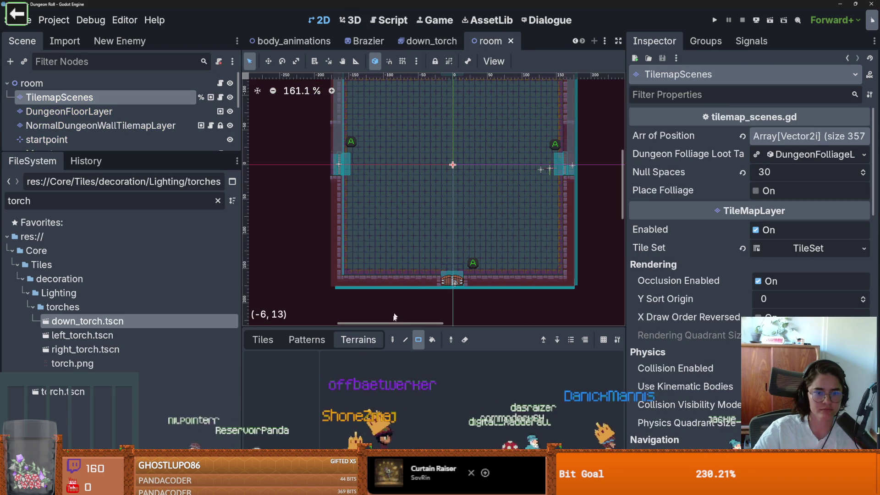
{"action": "left_click_drag", "start_coordinate": [390, 325], "coordinate": [390, 188]}
{"action": "left_click", "coordinate": [263, 200]}
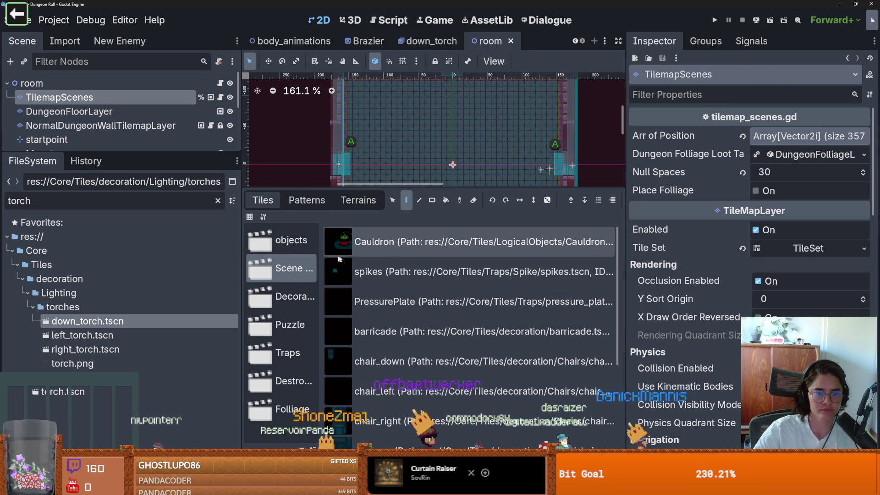
{"action": "left_click_drag", "start_coordinate": [321, 253], "coordinate": [360, 254]}
{"action": "left_click_drag", "start_coordinate": [242, 229], "coordinate": [132, 229]}
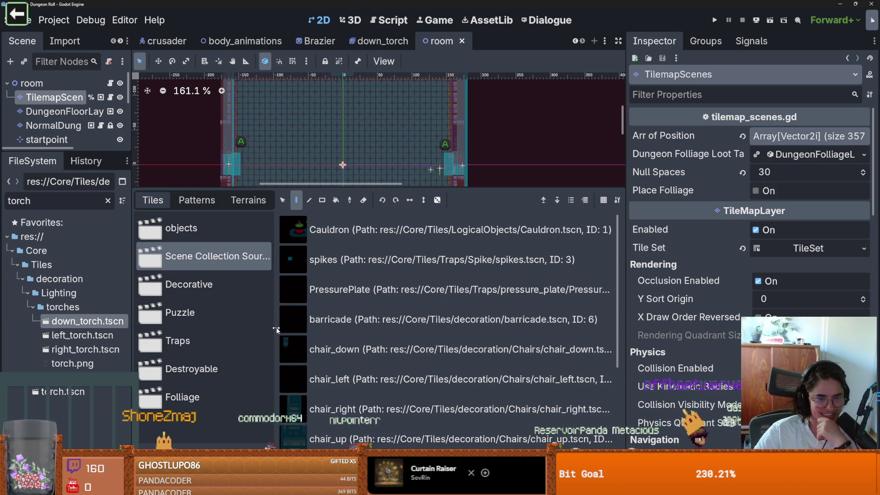
- Browse the Folliage and Scene Collection sources to select the Decorative scene collection
{"action": "left_click", "coordinate": [210, 397]}
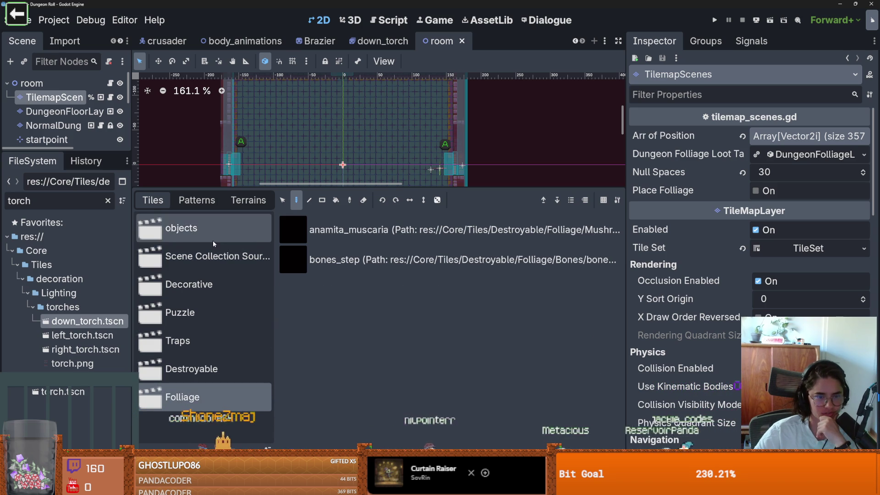
{"action": "left_click", "coordinate": [218, 256]}
{"action": "scroll", "coordinate": [309, 356], "scroll_direction": "down", "scroll_amount": 3}
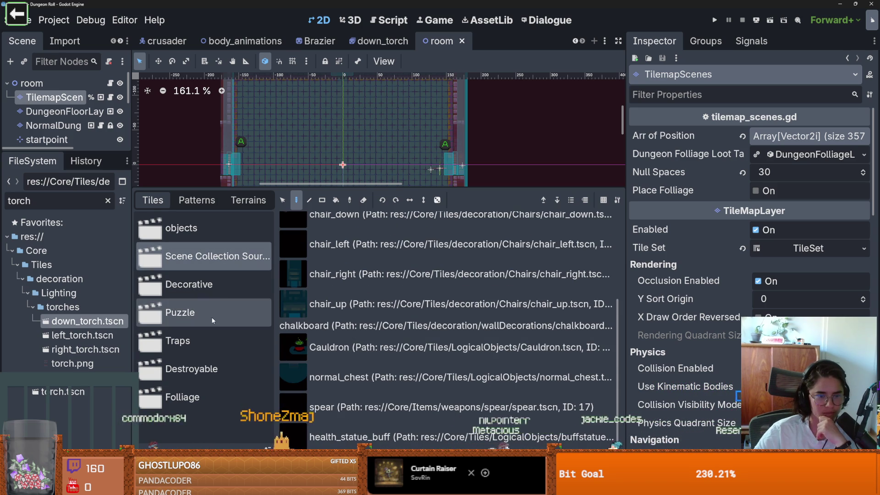
{"action": "left_click", "coordinate": [213, 284]}
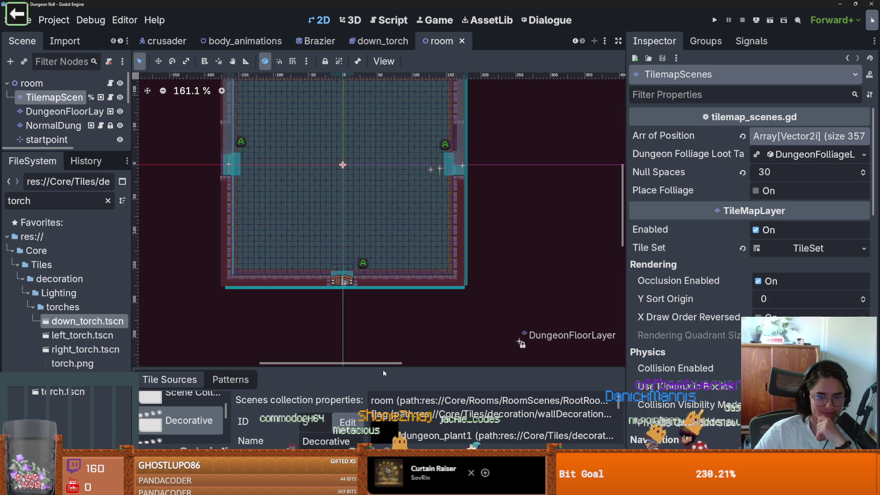
{"action": "left_click_drag", "start_coordinate": [383, 369], "coordinate": [383, 165]}
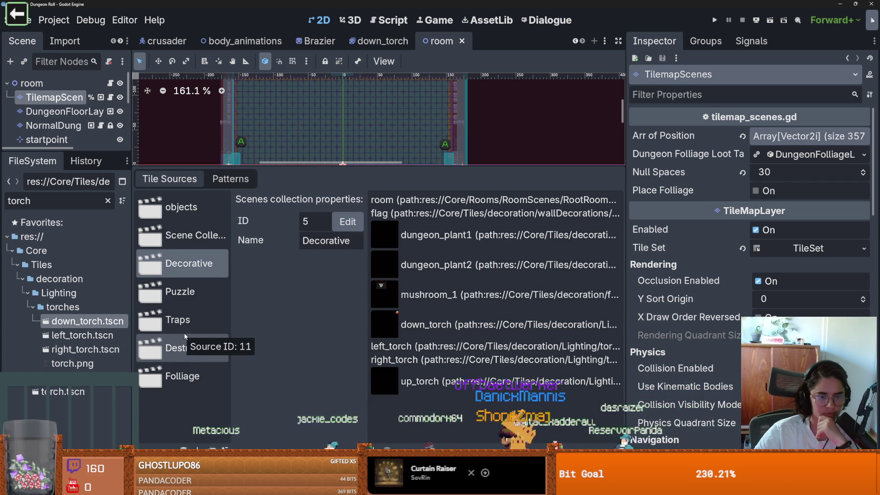
- Start adding a scene tile and browse to Core/Tiles/decoration/Lighting
{"action": "double_click", "coordinate": [370, 321]}
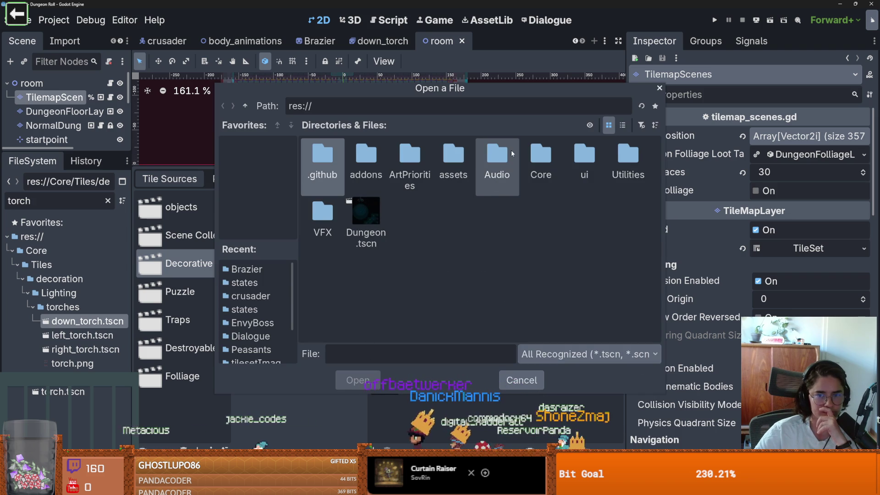
{"action": "double_click", "coordinate": [538, 160]}
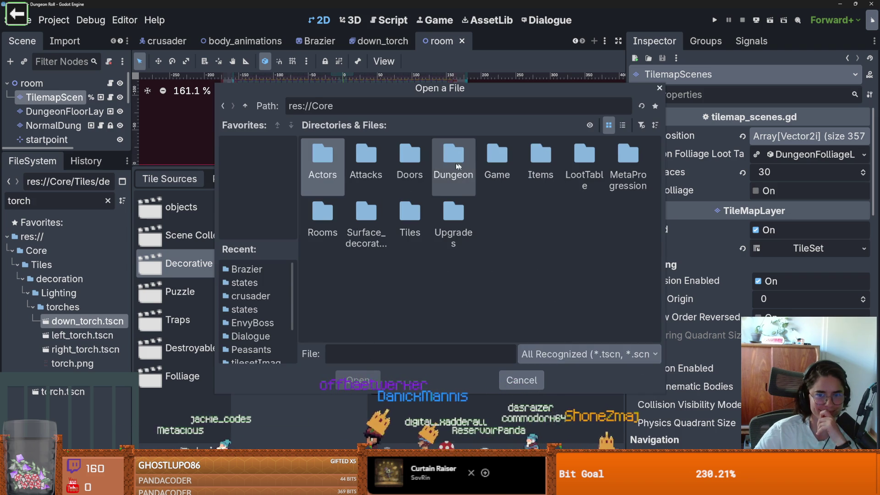
{"action": "double_click", "coordinate": [397, 209]}
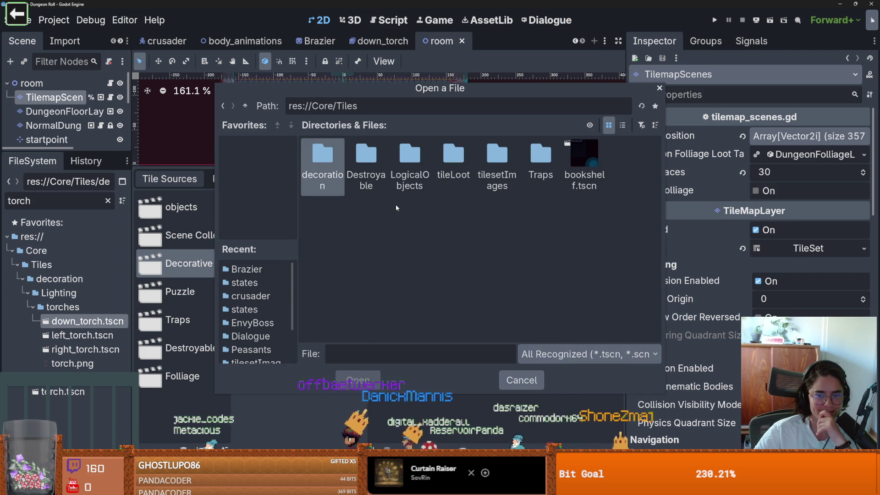
{"action": "double_click", "coordinate": [323, 153]}
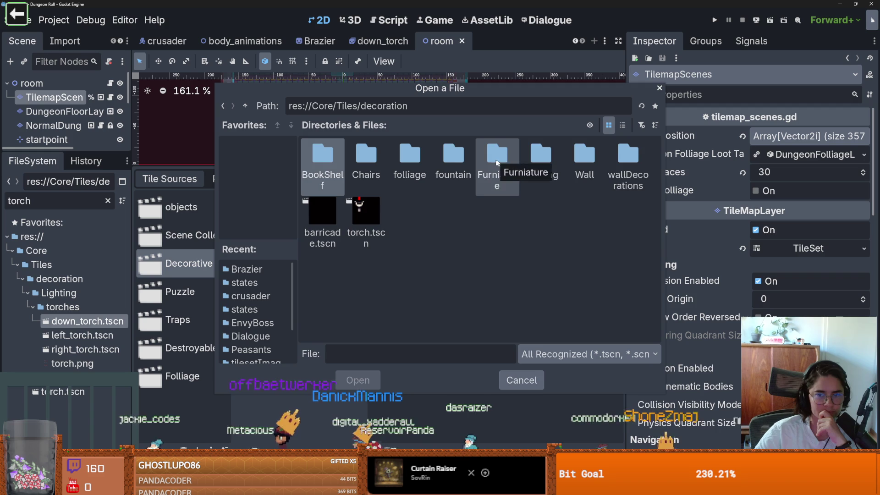
{"action": "double_click", "coordinate": [541, 156]}
{"action": "double_click", "coordinate": [410, 156]}
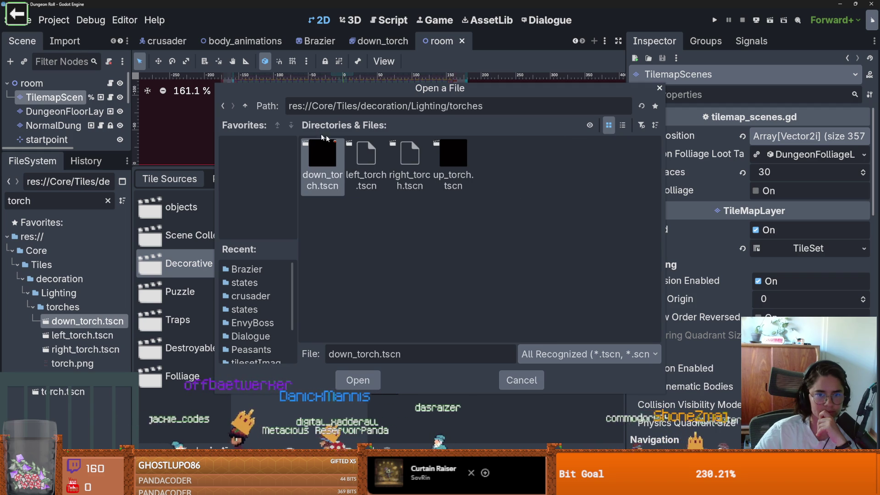
{"action": "key", "text": "BackSpace"}
- Add Brazier.tscn as scene tile ID 6 and save the room scene
{"action": "double_click", "coordinate": [318, 156]}
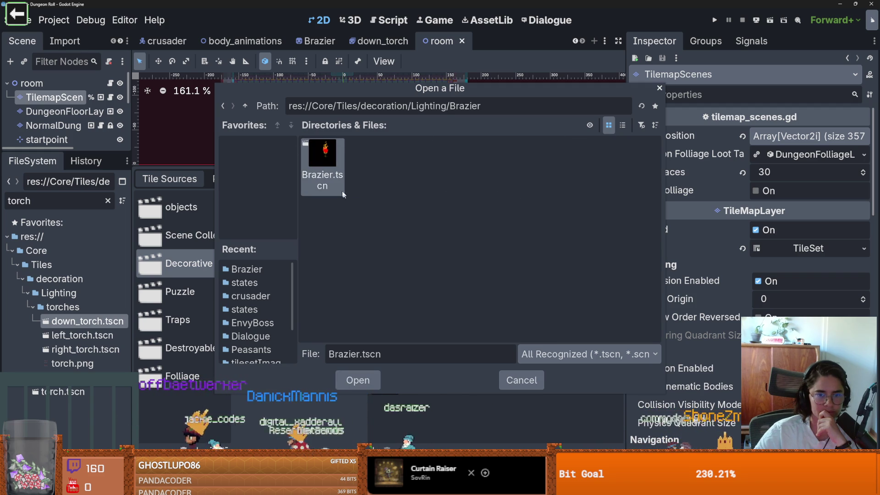
{"action": "double_click", "coordinate": [318, 156]}
{"action": "left_click", "coordinate": [443, 356]}
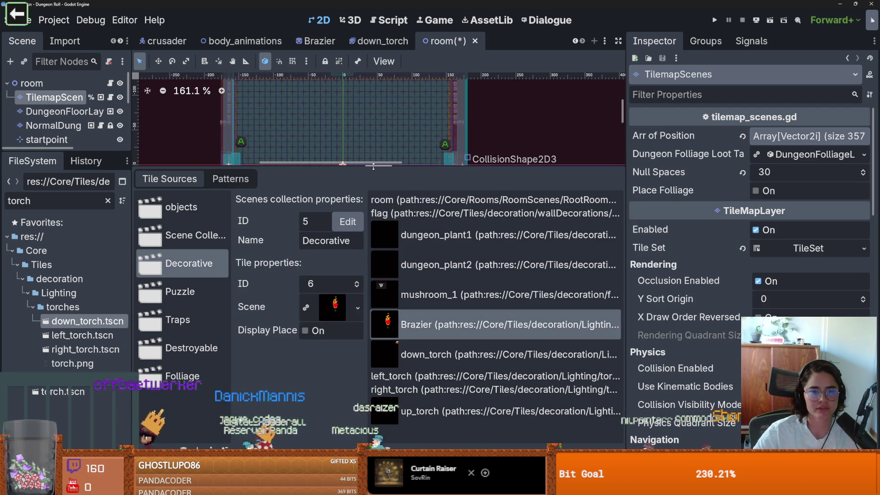
{"action": "key", "text": "ctrl+s"}
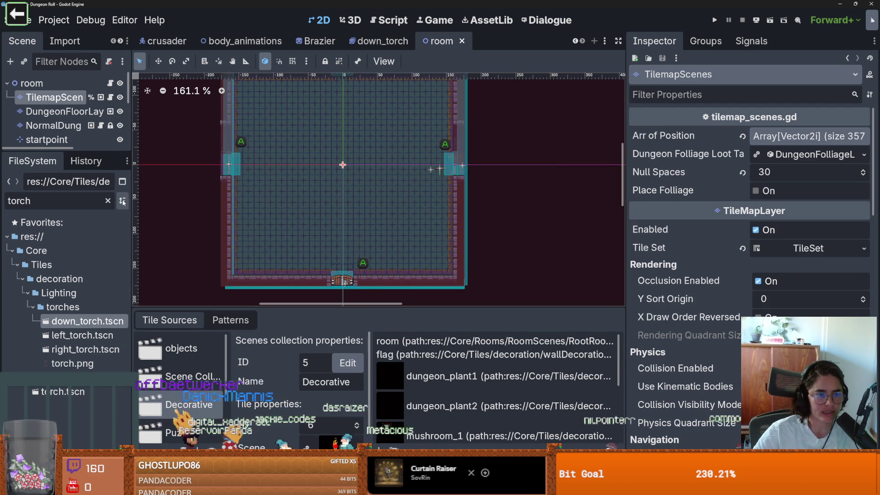
{"action": "left_click_drag", "start_coordinate": [130, 200], "coordinate": [200, 200]}
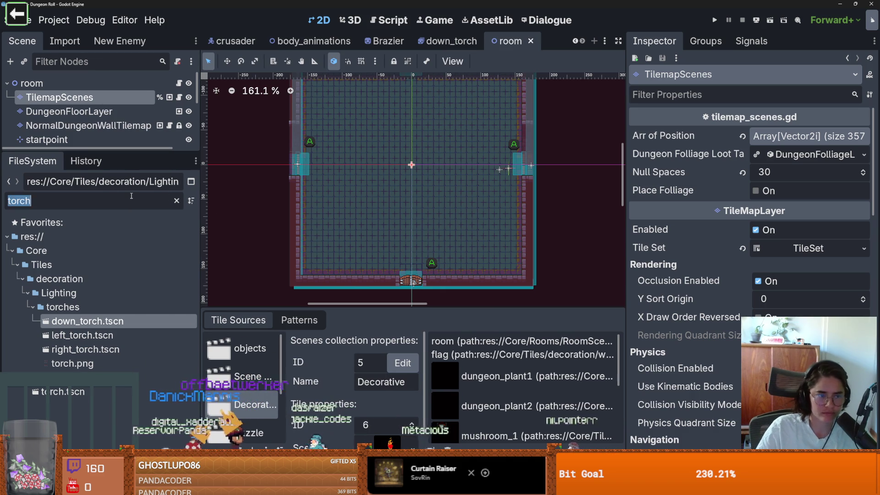
- Filter the FileSystem by 'monster' and open the monster_roomv1 and monster_roomv2 scenes
{"action": "type", "text": "monster"}
{"action": "double_click", "coordinate": [99, 335]}
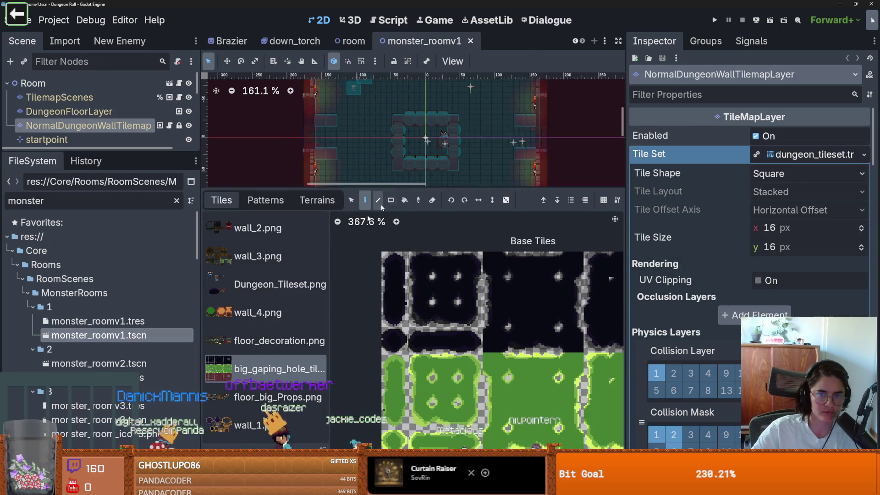
{"action": "double_click", "coordinate": [104, 364]}
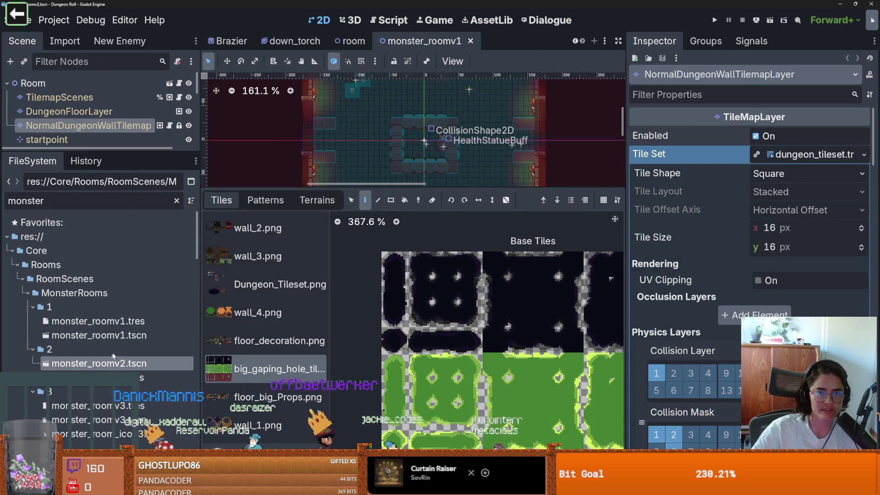
- Make the DarknessModulate overlay visible in monster_roomv2 and save the scene
{"action": "left_click_drag", "start_coordinate": [405, 187], "coordinate": [405, 366]}
{"action": "scroll", "coordinate": [391, 281], "scroll_direction": "down", "scroll_amount": 2}
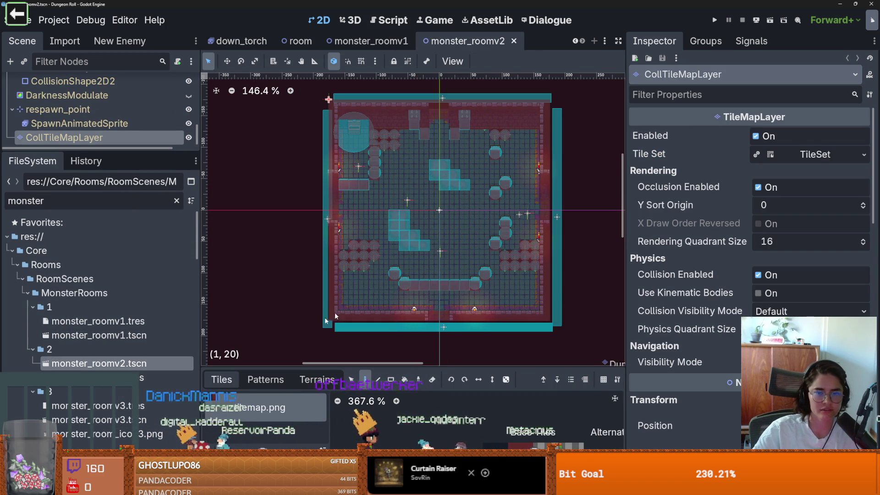
{"action": "scroll", "coordinate": [101, 298], "scroll_direction": "down", "scroll_amount": 2}
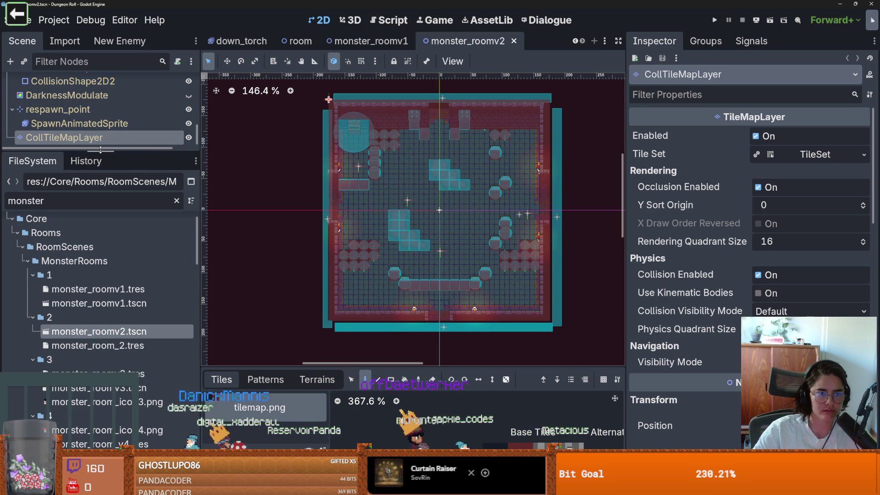
{"action": "left_click_drag", "start_coordinate": [100, 150], "coordinate": [100, 356]}
{"action": "left_click", "coordinate": [188, 296]}
{"action": "key", "text": "ctrl+s"}
- Enlarge the FileSystem list and open the monster_roomv3.tscn scene
{"action": "left_click_drag", "start_coordinate": [75, 362], "coordinate": [75, 174]}
{"action": "double_click", "coordinate": [86, 301]}
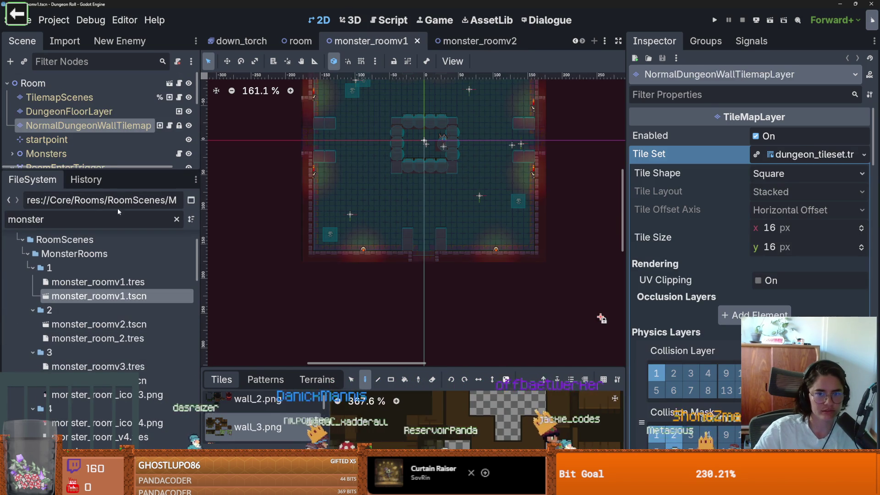
{"action": "scroll", "coordinate": [101, 298], "scroll_direction": "down", "scroll_amount": 3}
{"action": "double_click", "coordinate": [99, 321]}
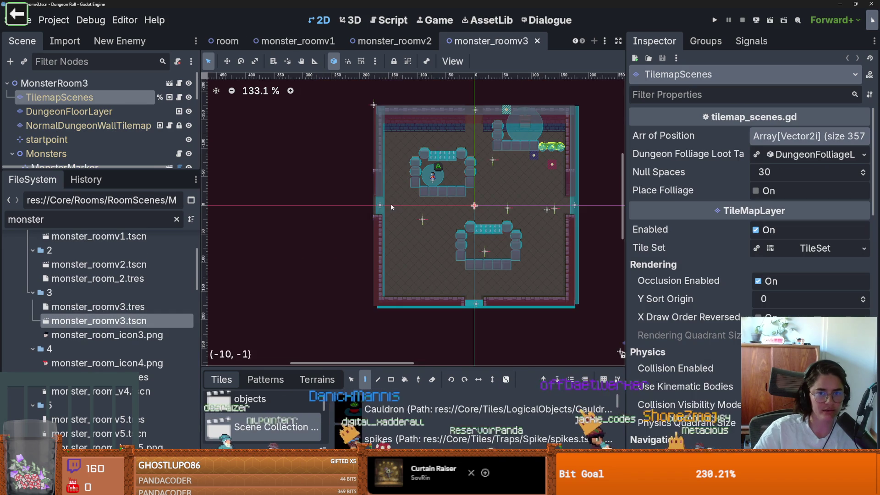
{"action": "scroll", "coordinate": [389, 207], "scroll_direction": "up", "scroll_amount": 2}
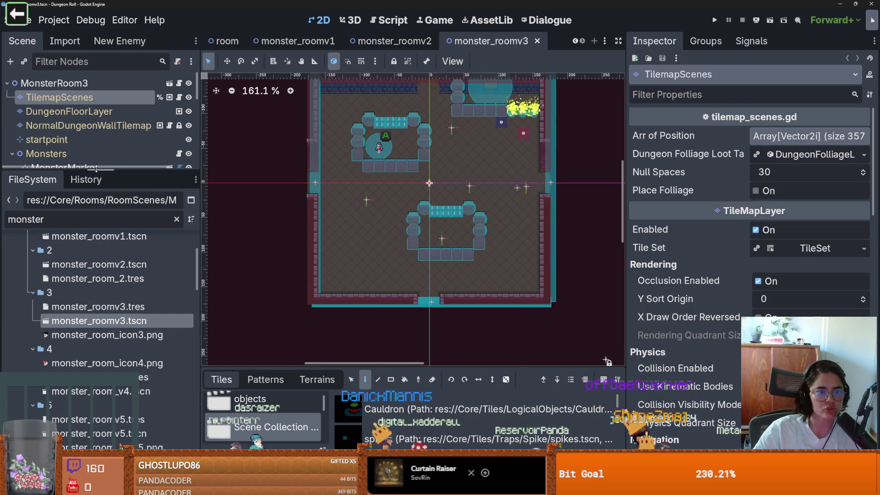
{"action": "left_click_drag", "start_coordinate": [97, 171], "coordinate": [97, 362]}
{"action": "scroll", "coordinate": [183, 275], "scroll_direction": "down", "scroll_amount": 2}
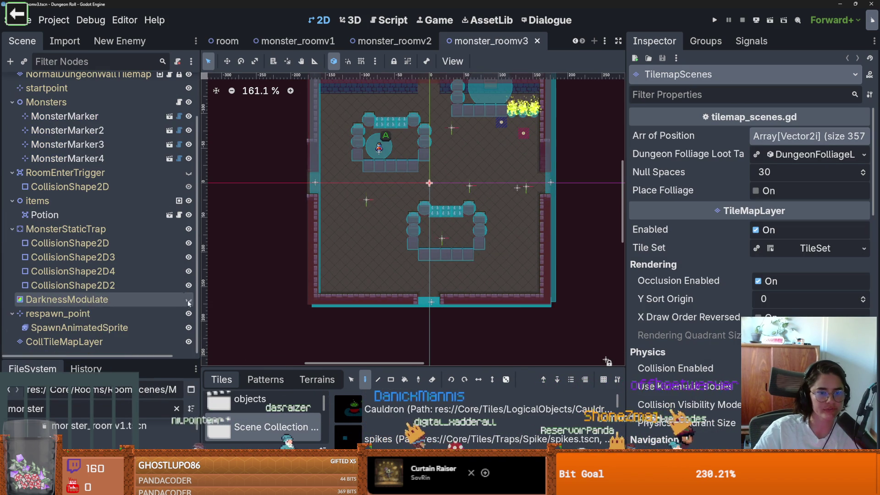
- Show the DarknessModulate overlay and darken its colour until red reads 115
{"action": "left_click", "coordinate": [188, 300]}
{"action": "left_click", "coordinate": [120, 298]}
{"action": "left_click", "coordinate": [809, 136]}
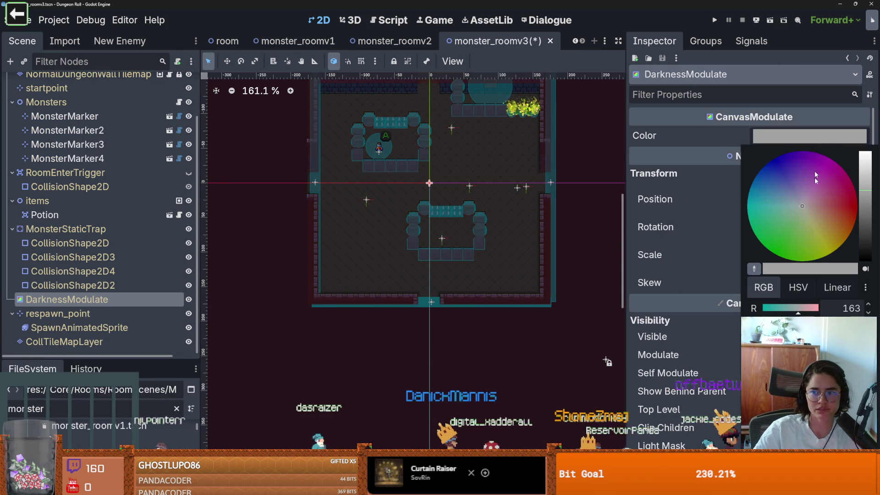
{"action": "left_click_drag", "start_coordinate": [866, 203], "coordinate": [866, 214]}
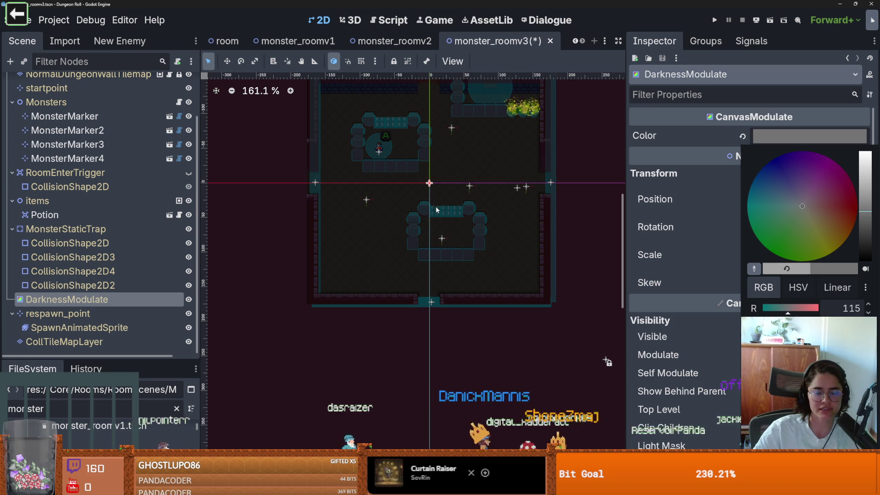
{"action": "left_click", "coordinate": [64, 146]}
- Inspect a monster marker's enemy settings, then the floor and wall tile layers
{"action": "left_click", "coordinate": [66, 130]}
{"action": "scroll", "coordinate": [78, 151], "scroll_direction": "up", "scroll_amount": 3}
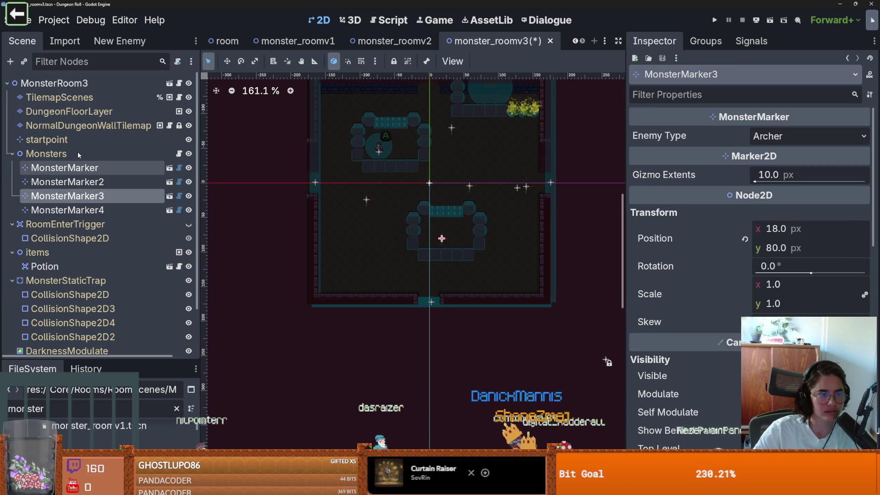
{"action": "left_click", "coordinate": [81, 112]}
{"action": "left_click", "coordinate": [83, 126]}
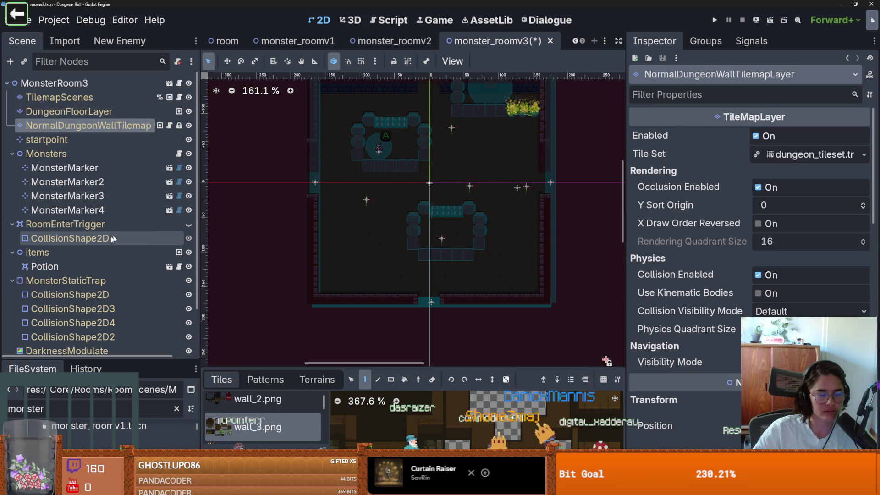
- Select the TilemapScenes layer and pick the Decorative > Brazier tile
{"action": "left_click", "coordinate": [91, 100]}
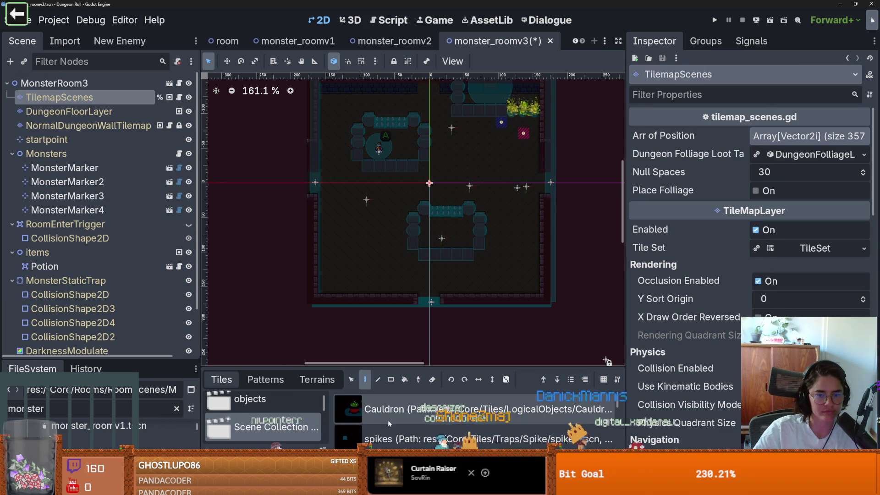
{"action": "scroll", "coordinate": [276, 417], "scroll_direction": "down", "scroll_amount": 5}
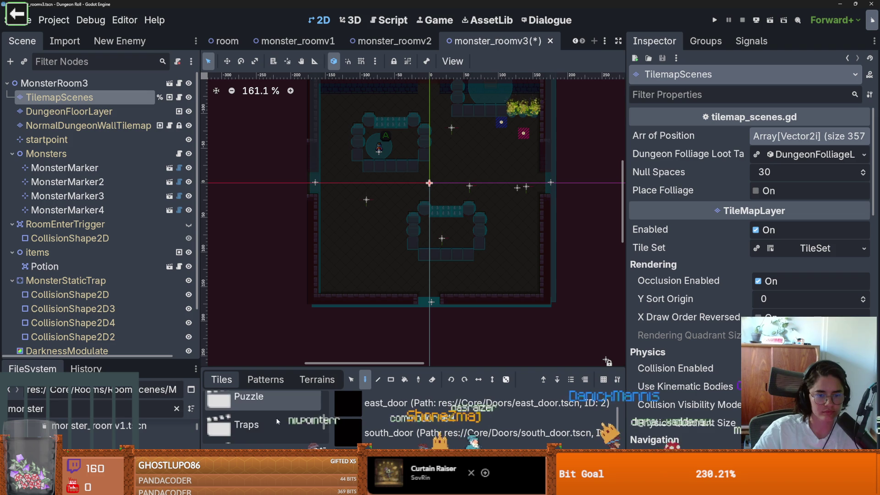
{"action": "scroll", "coordinate": [275, 417], "scroll_direction": "down", "scroll_amount": 2}
{"action": "scroll", "coordinate": [275, 416], "scroll_direction": "up", "scroll_amount": 4}
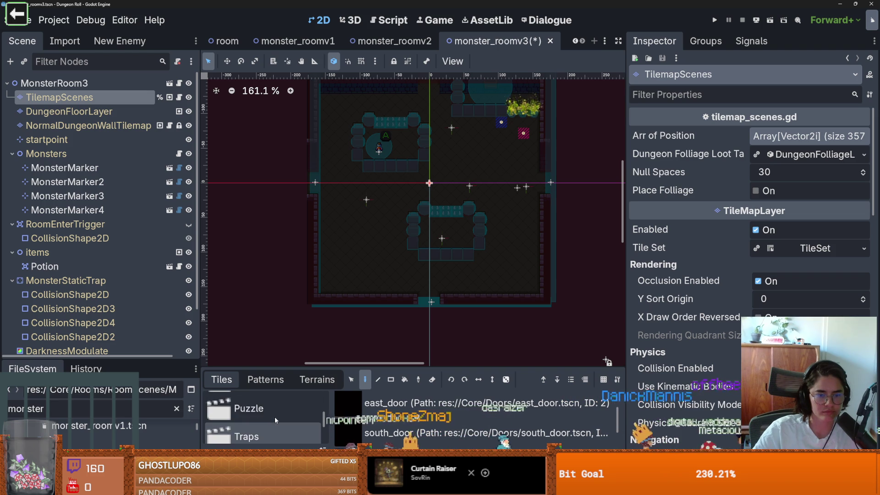
{"action": "left_click", "coordinate": [266, 415]}
{"action": "scroll", "coordinate": [366, 426], "scroll_direction": "down", "scroll_amount": 2}
{"action": "left_click", "coordinate": [366, 418]}
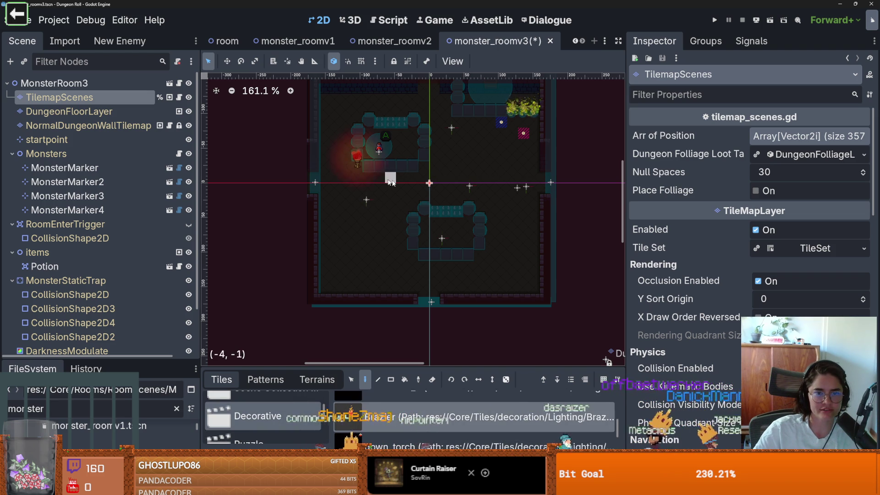
- Place braziers beside the upper and lower pillar blocks and save monster_roomv3
{"action": "left_click", "coordinate": [423, 177]}
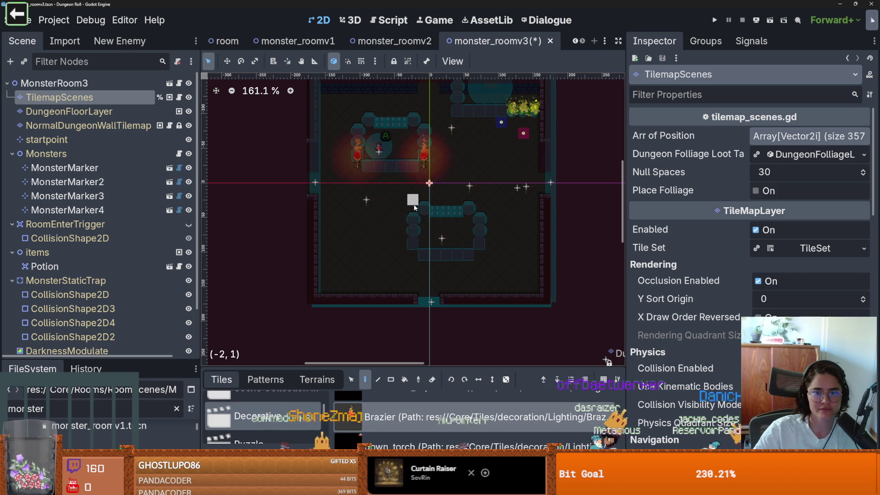
{"action": "left_click", "coordinate": [414, 250]}
{"action": "left_click", "coordinate": [488, 256]}
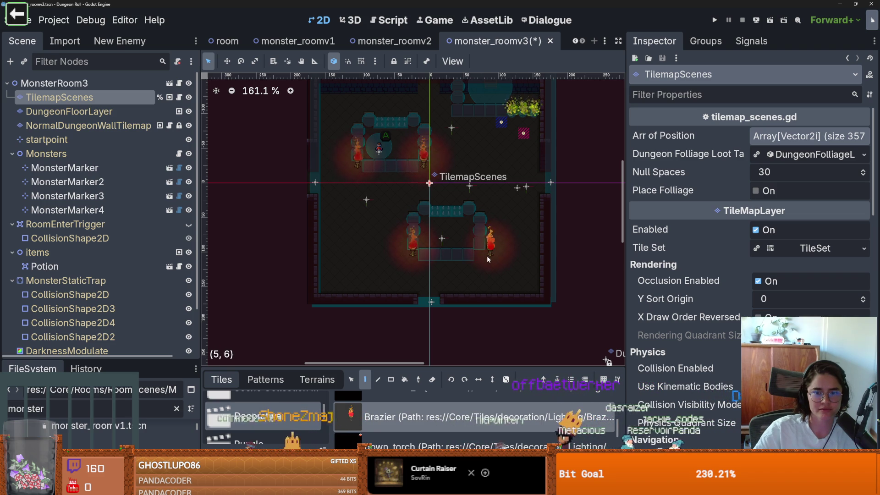
{"action": "scroll", "coordinate": [527, 229], "scroll_direction": "up", "scroll_amount": 2}
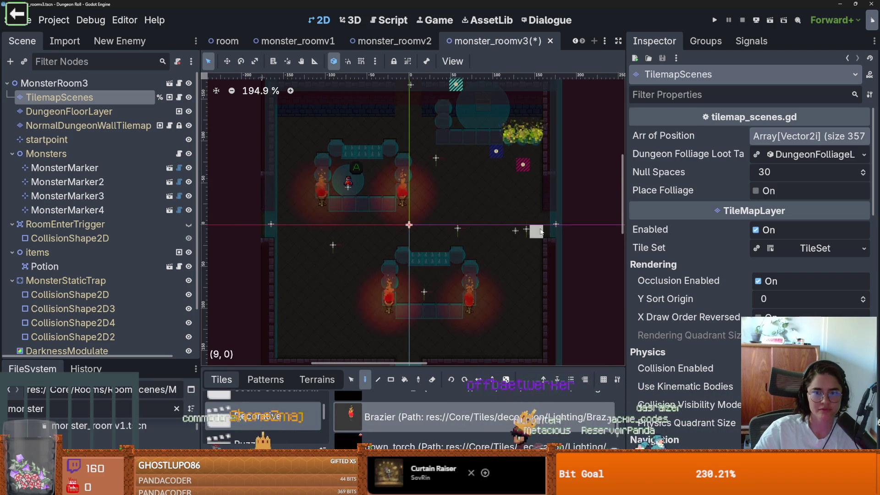
{"action": "scroll", "coordinate": [532, 234], "scroll_direction": "down", "scroll_amount": 3}
{"action": "key", "text": "ctrl+s"}
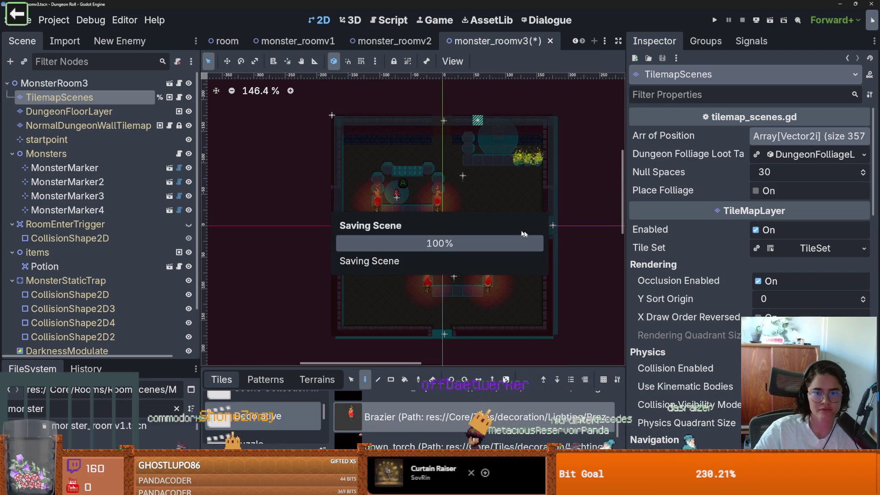
- Select the room's root node and collapse its resource details in the Inspector
{"action": "scroll", "coordinate": [377, 245], "scroll_direction": "up", "scroll_amount": 3}
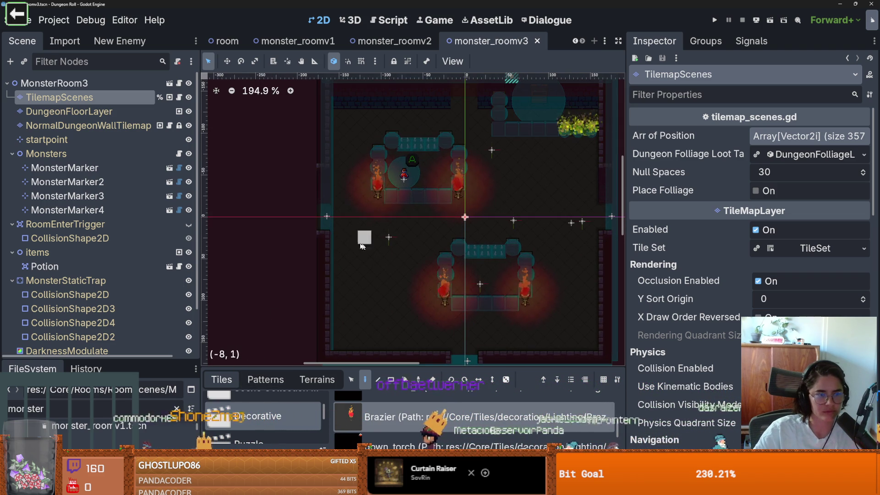
{"action": "mouse_move", "coordinate": [287, 365]}
{"action": "left_mouse_down"}
{"action": "mouse_move", "coordinate": [286, 345]}
{"action": "mouse_move", "coordinate": [287, 360]}
{"action": "left_mouse_up"}
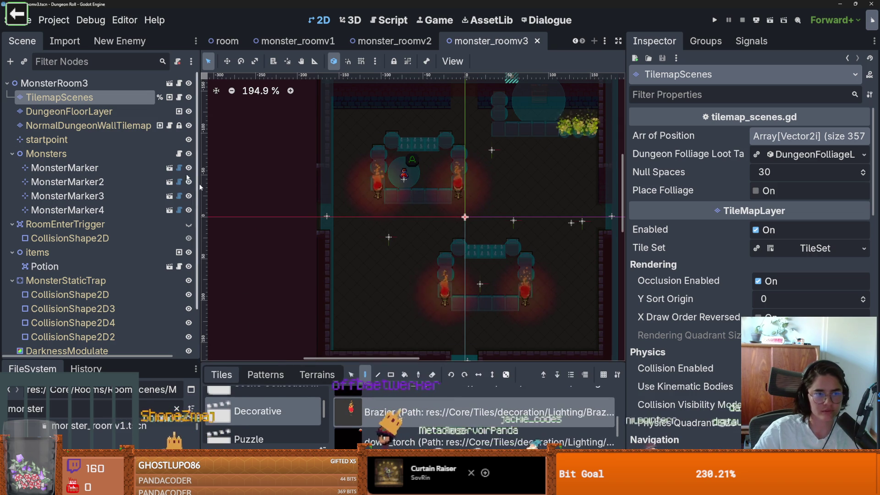
{"action": "key", "text": "Up"}
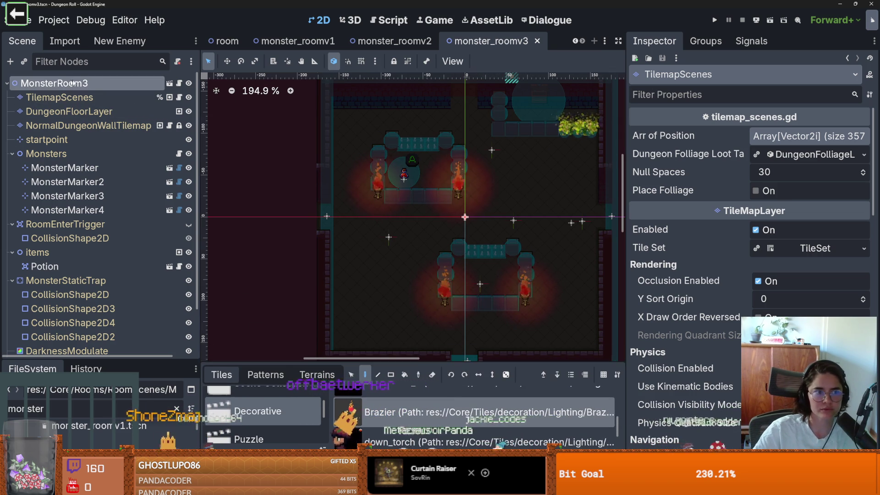
{"action": "left_click", "coordinate": [797, 135]}
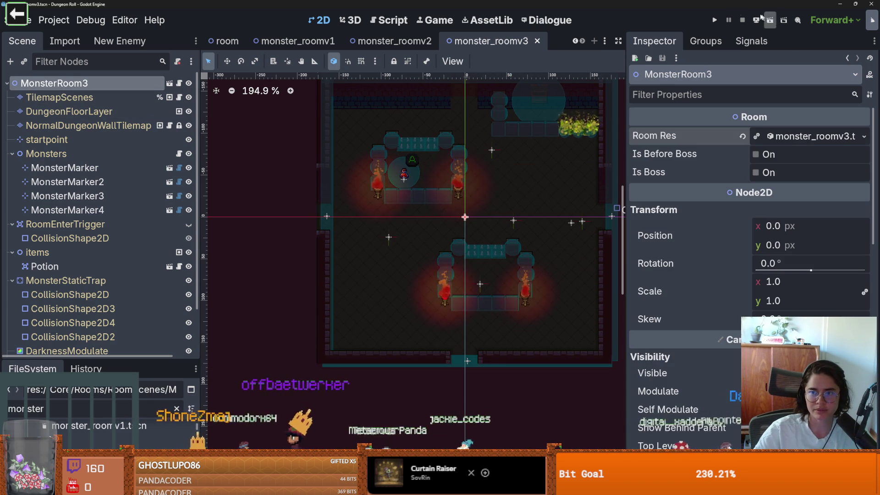
- Run the game, maximize its window and walk the knight toward the top door
{"action": "left_click", "coordinate": [716, 18]}
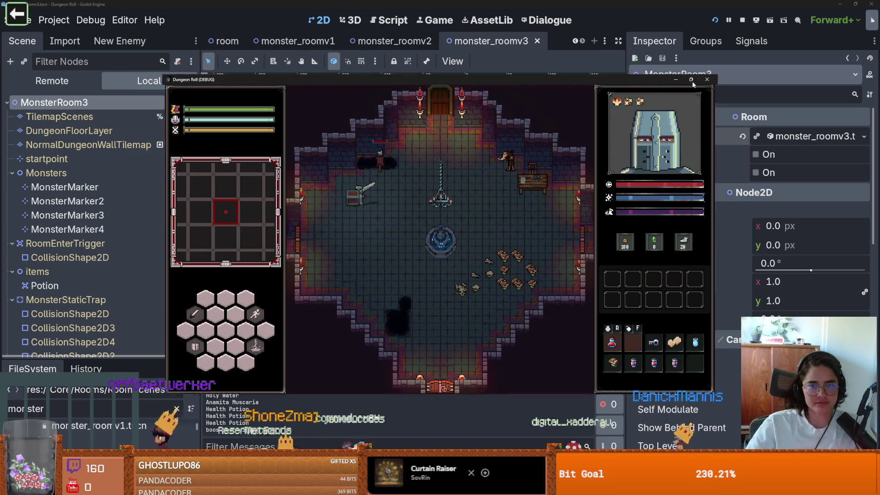
{"action": "left_click", "coordinate": [691, 81]}
{"action": "key", "text": "w"}
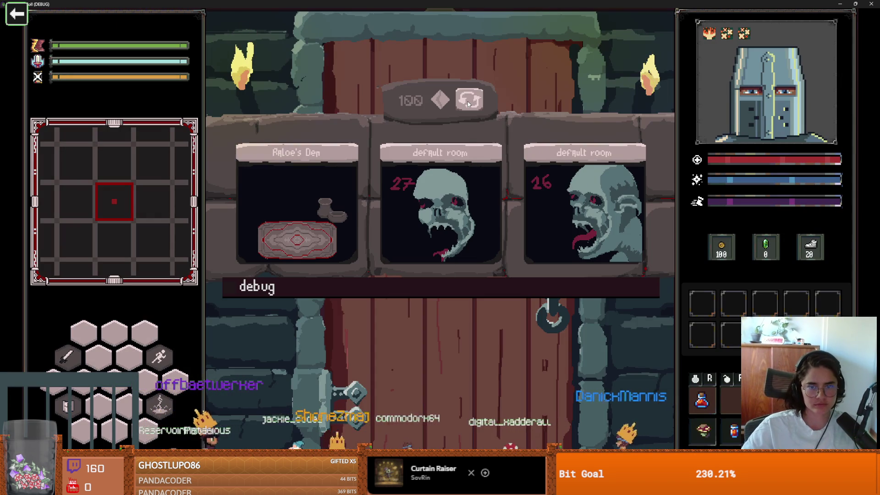
- Reroll the room choices repeatedly, show the debug room list and enter a monster room
{"action": "left_click", "coordinate": [468, 104]}
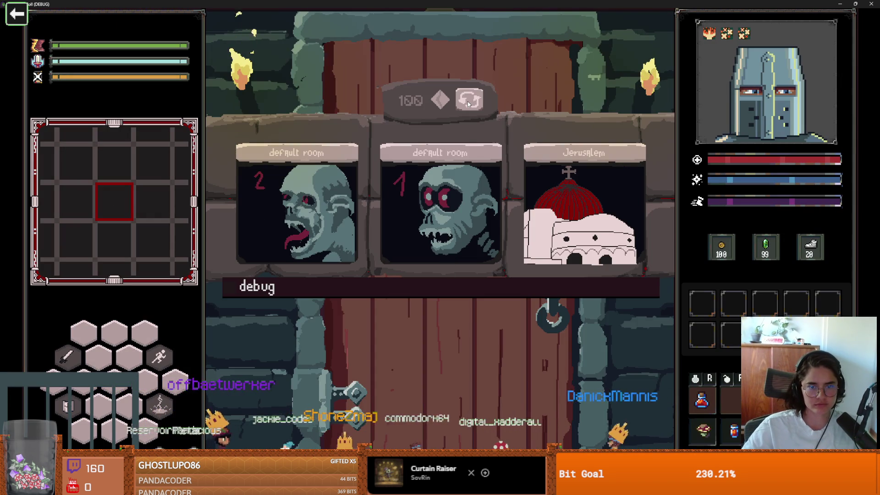
{"action": "left_click", "coordinate": [467, 104]}
{"action": "left_click", "coordinate": [468, 104]}
{"action": "left_click", "coordinate": [468, 104]}
{"action": "left_click", "coordinate": [468, 104]}
{"action": "left_click", "coordinate": [468, 104]}
{"action": "left_click", "coordinate": [468, 104]}
{"action": "left_click", "coordinate": [468, 104]}
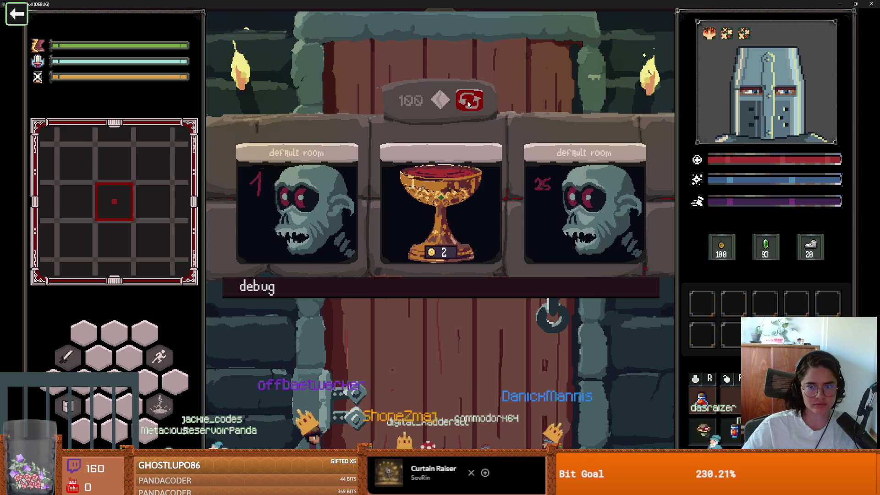
{"action": "left_click", "coordinate": [467, 104]}
{"action": "left_click", "coordinate": [468, 104]}
{"action": "left_click", "coordinate": [415, 288]}
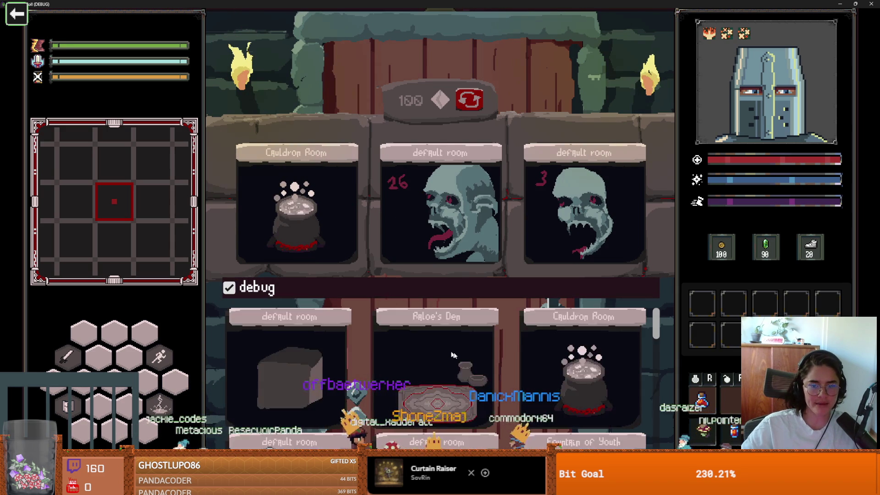
{"action": "left_click", "coordinate": [479, 370]}
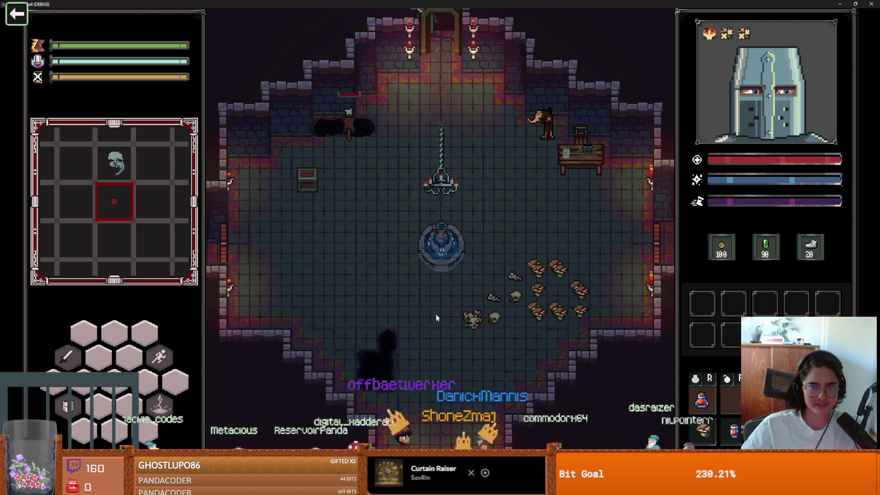
- Move the knight around to fight the goblins, then stop the debug run with F8
{"action": "key", "text": "a"}
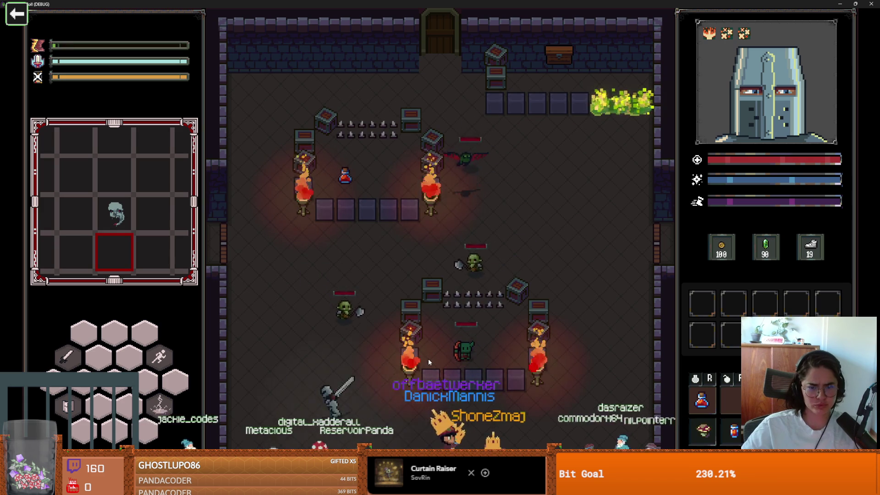
{"action": "key", "text": "w"}
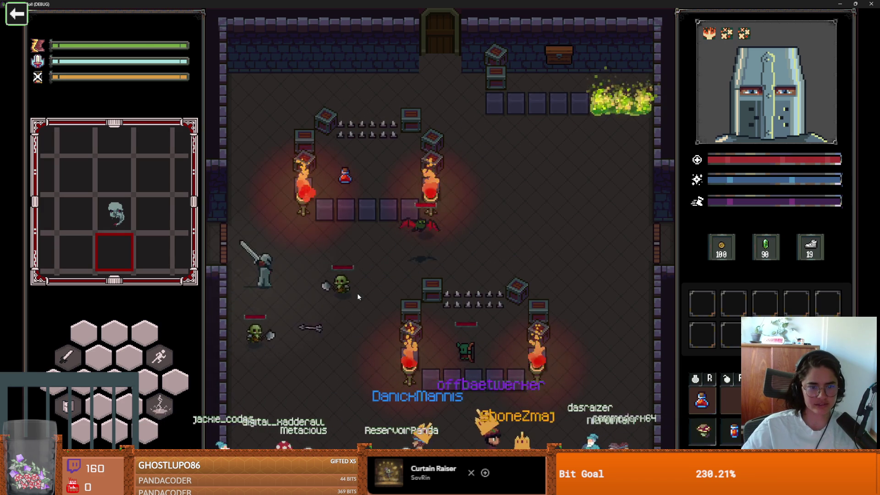
{"action": "key", "text": "d"}
{"action": "key", "text": "s"}
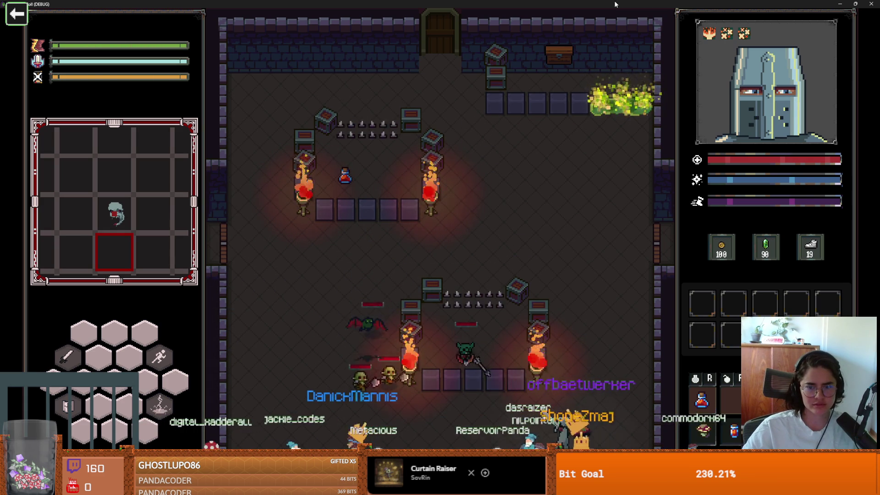
{"action": "key", "text": "F8"}
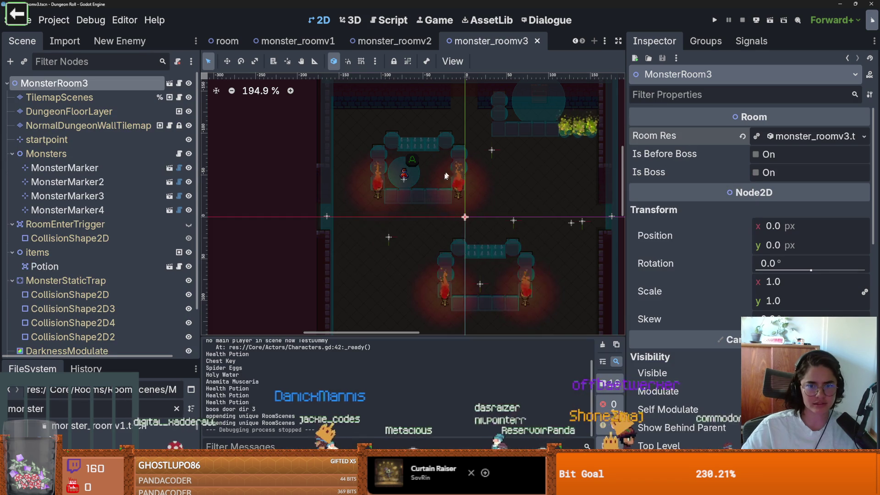
{"action": "scroll", "coordinate": [101, 265], "scroll_direction": "down", "scroll_amount": 3}
{"action": "left_click", "coordinate": [136, 299]}
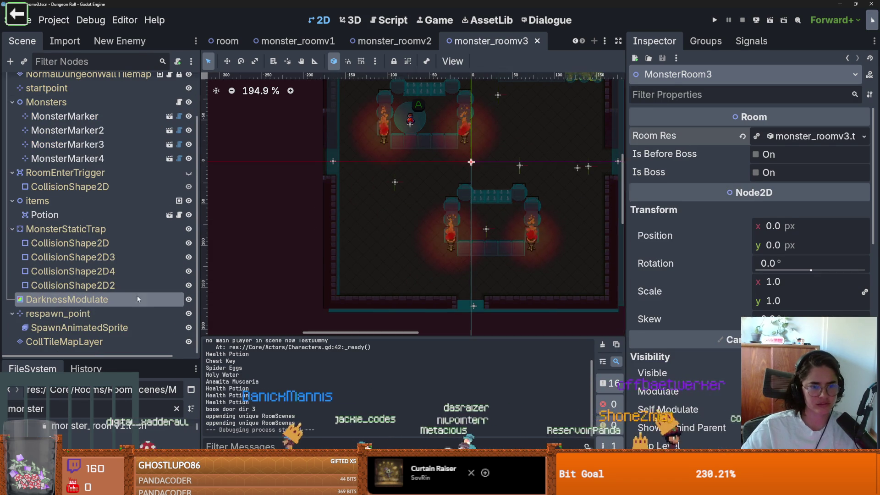
{"action": "left_click", "coordinate": [777, 133]}
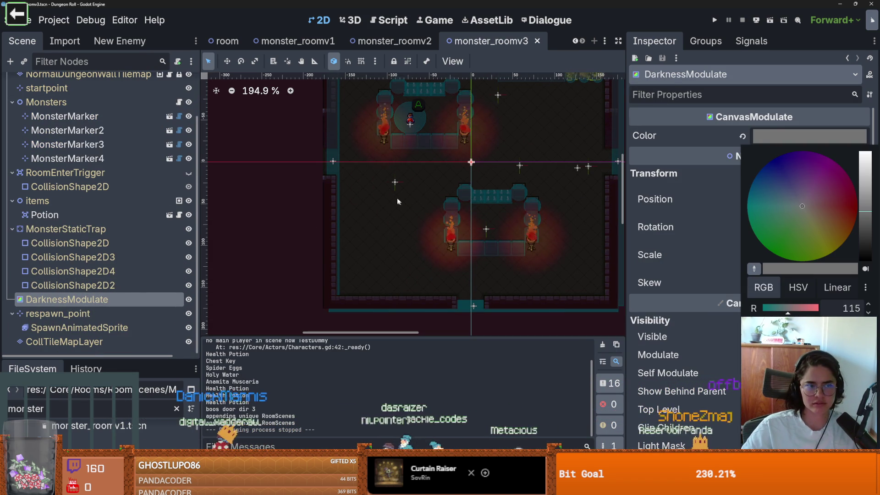
{"action": "left_click", "coordinate": [285, 188]}
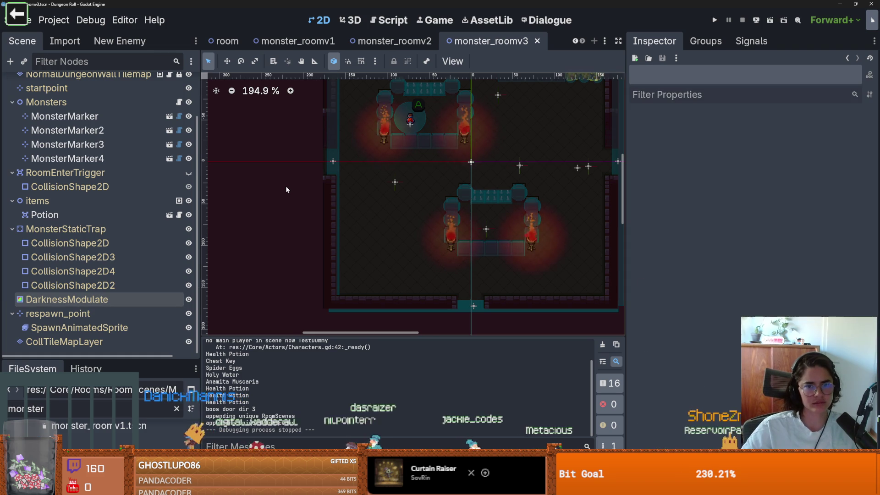
{"action": "scroll", "coordinate": [285, 186], "scroll_direction": "down", "scroll_amount": 3}
{"action": "scroll", "coordinate": [346, 176], "scroll_direction": "right", "scroll_amount": 2}
{"action": "scroll", "coordinate": [457, 140], "scroll_direction": "up", "scroll_amount": 2}
{"action": "scroll", "coordinate": [458, 140], "scroll_direction": "down", "scroll_amount": 2}
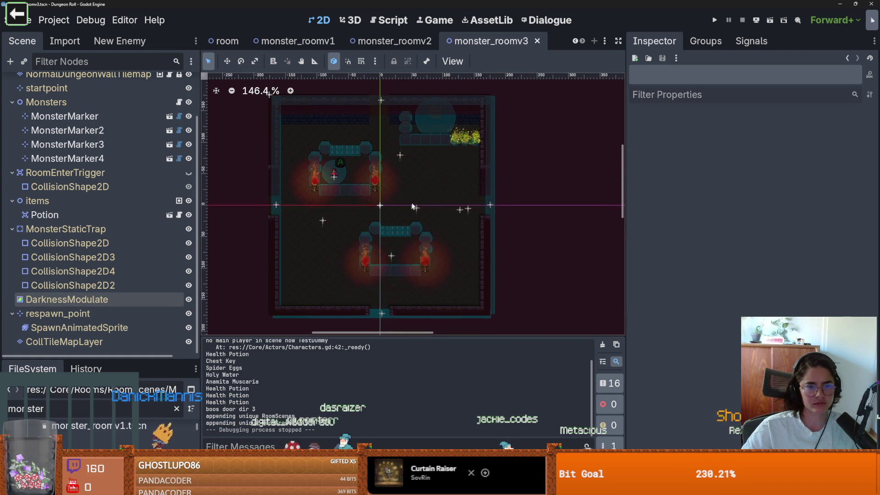
{"action": "scroll", "coordinate": [411, 178], "scroll_direction": "up", "scroll_amount": 2}
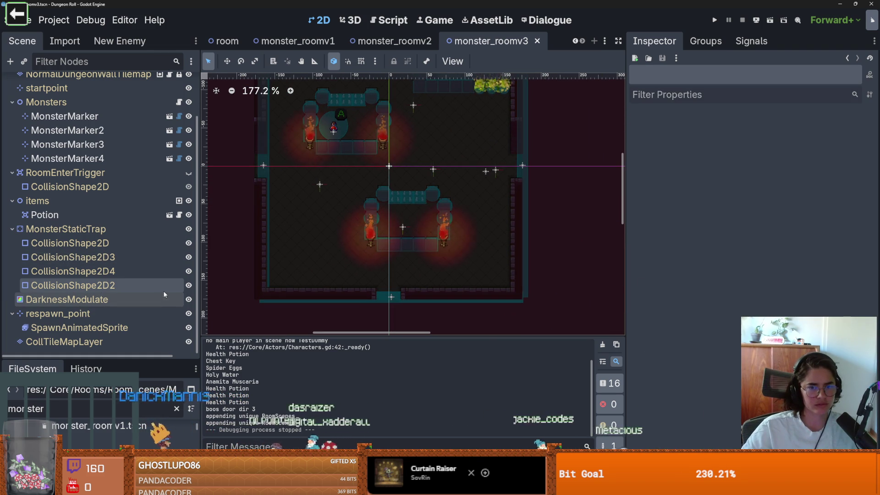
- On the TilemapScenes layer, erase the brazier beside the upper room, then save and run the game
{"action": "right_click", "coordinate": [370, 242]}
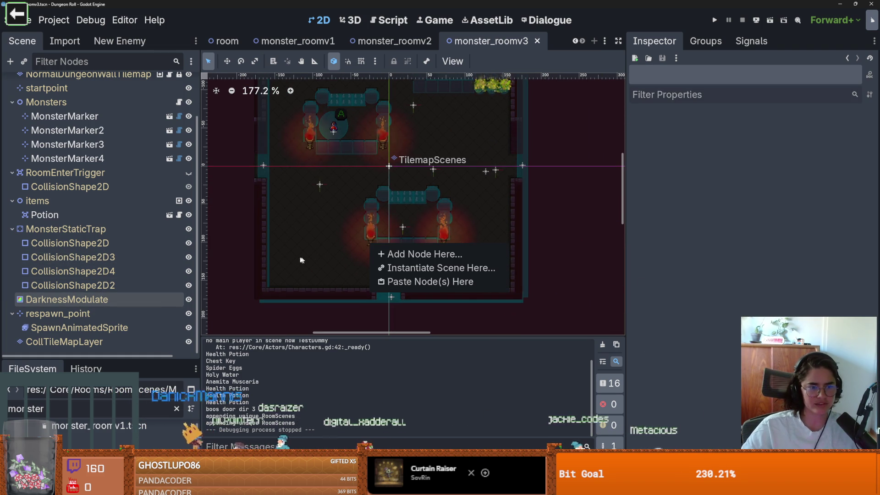
{"action": "left_click", "coordinate": [68, 144]}
{"action": "scroll", "coordinate": [92, 183], "scroll_direction": "up", "scroll_amount": 2}
{"action": "left_click", "coordinate": [60, 97]}
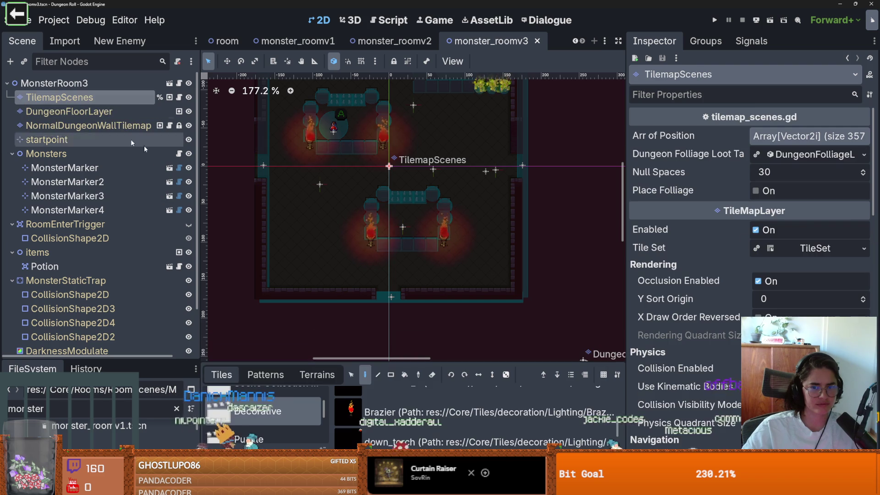
{"action": "right_click", "coordinate": [384, 147]}
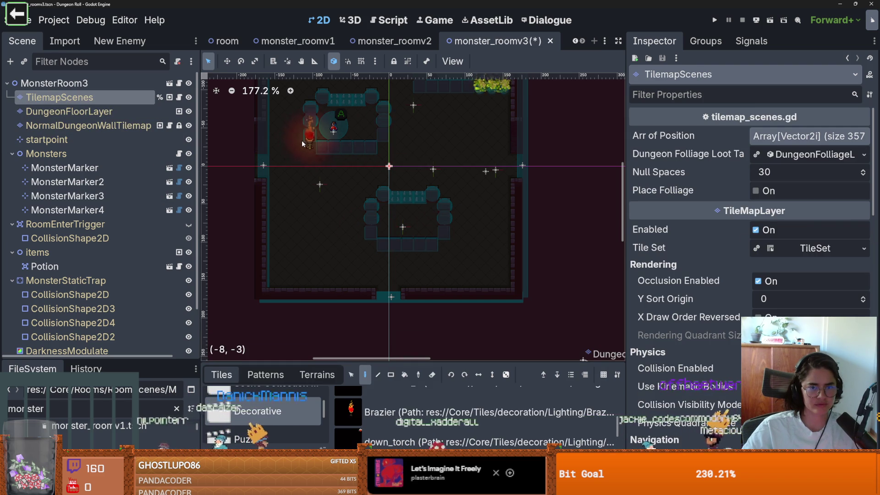
{"action": "left_click", "coordinate": [715, 20]}
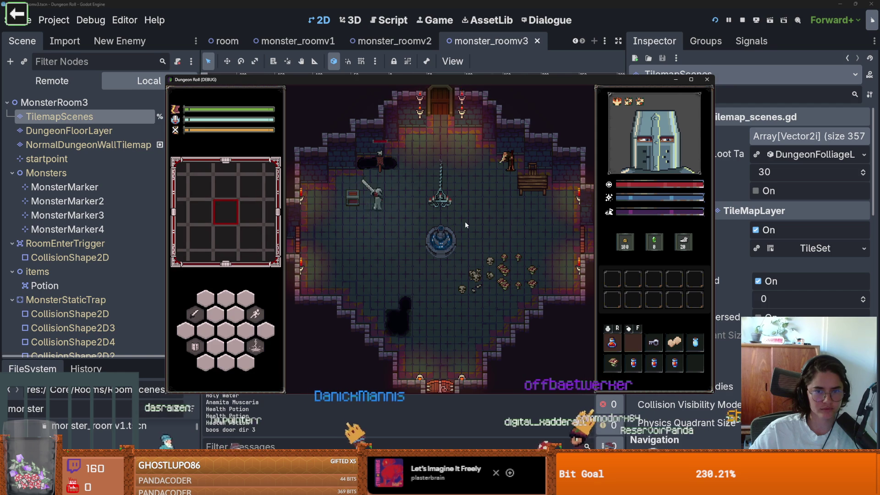
- Walk the knight toward the top door, stop the game and enlarge the FileSystem dock
{"action": "key", "text": "w"}
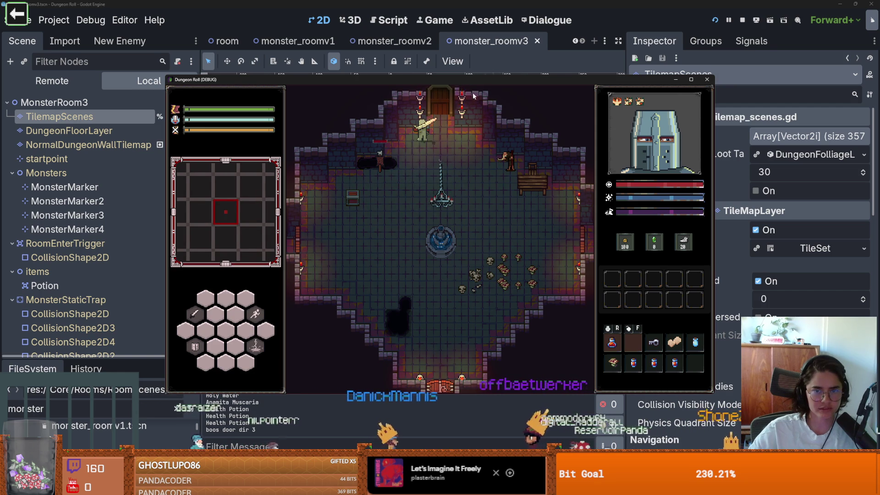
{"action": "left_click", "coordinate": [706, 79]}
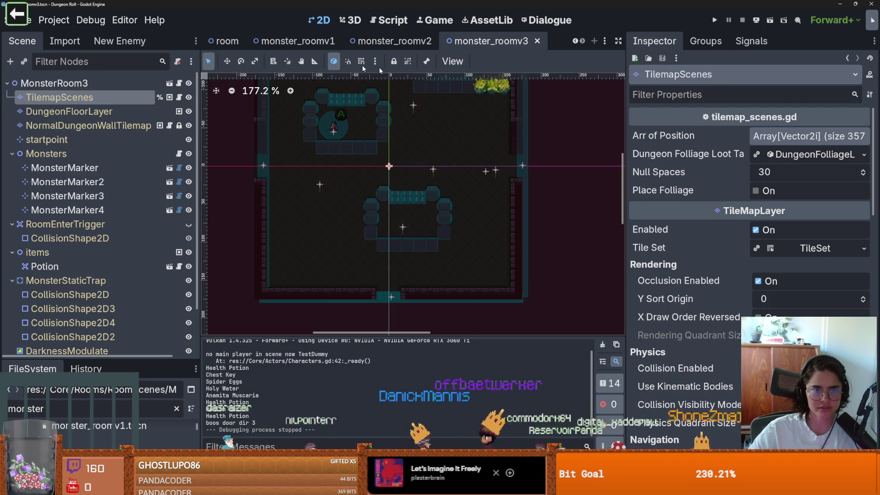
{"action": "left_click_drag", "start_coordinate": [100, 360], "coordinate": [99, 151]}
{"action": "scroll", "coordinate": [578, 42], "scroll_direction": "up", "scroll_amount": 8}
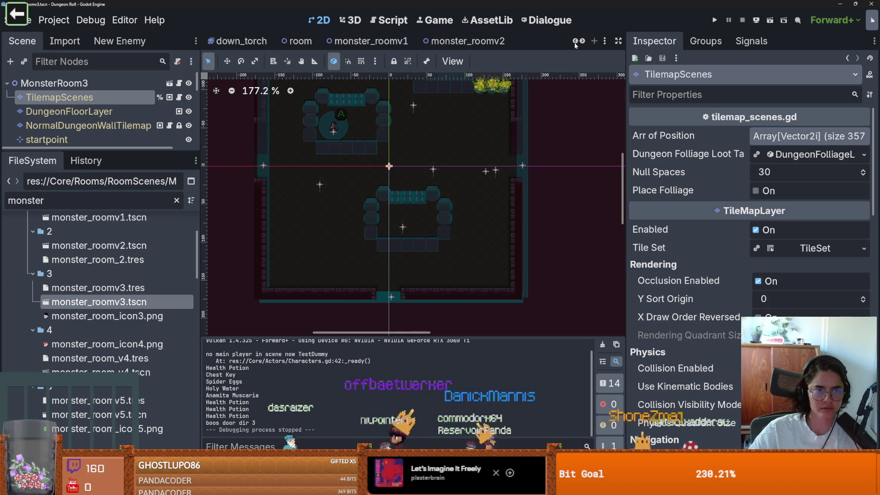
- In root_room, erase the left wall torch using the objects palette, then save and run the game
{"action": "left_click", "coordinate": [299, 41]}
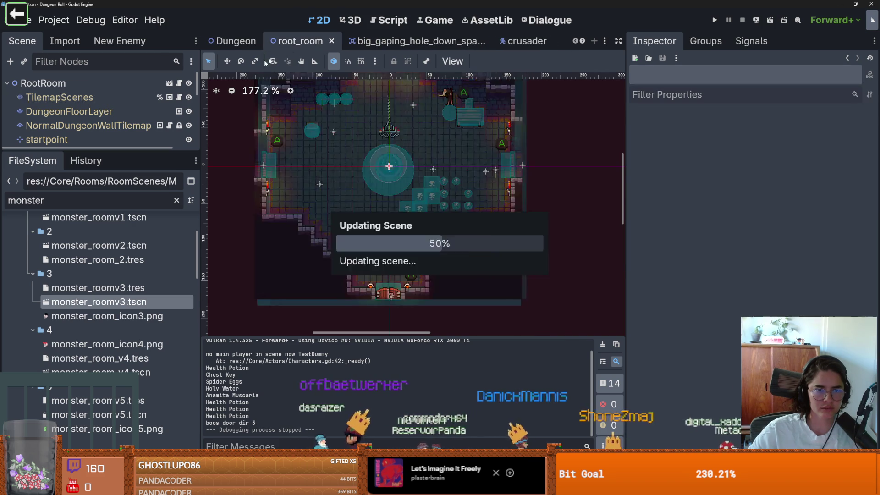
{"action": "left_click_drag", "start_coordinate": [124, 153], "coordinate": [124, 246]}
{"action": "scroll", "coordinate": [359, 210], "scroll_direction": "down", "scroll_amount": 8}
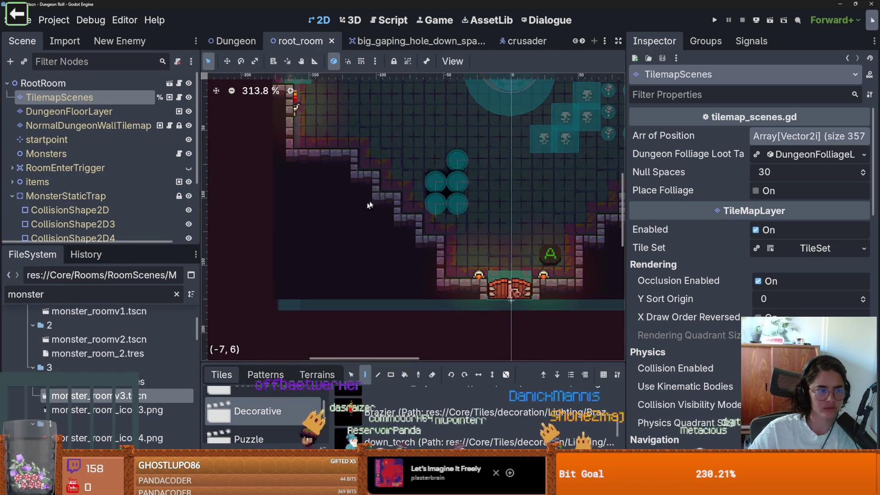
{"action": "scroll", "coordinate": [407, 142], "scroll_direction": "up", "scroll_amount": 4}
{"action": "scroll", "coordinate": [411, 155], "scroll_direction": "down", "scroll_amount": 3}
{"action": "scroll", "coordinate": [410, 155], "scroll_direction": "up", "scroll_amount": 4}
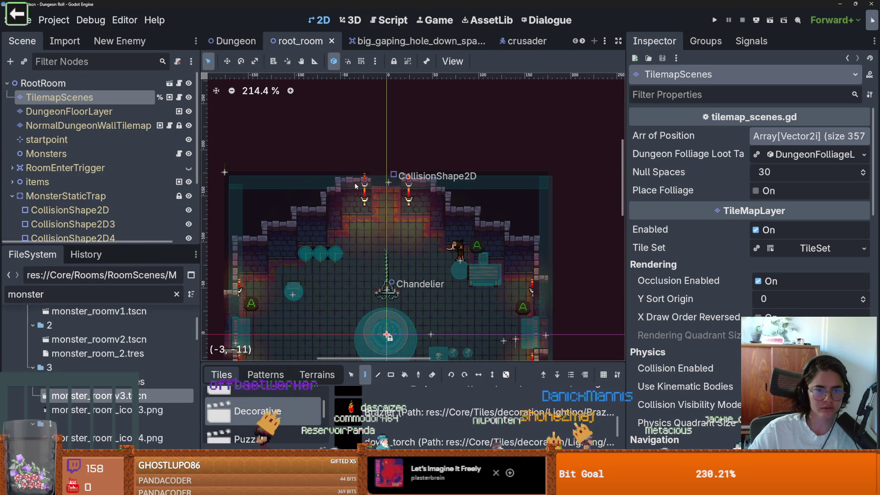
{"action": "left_click", "coordinate": [358, 186]}
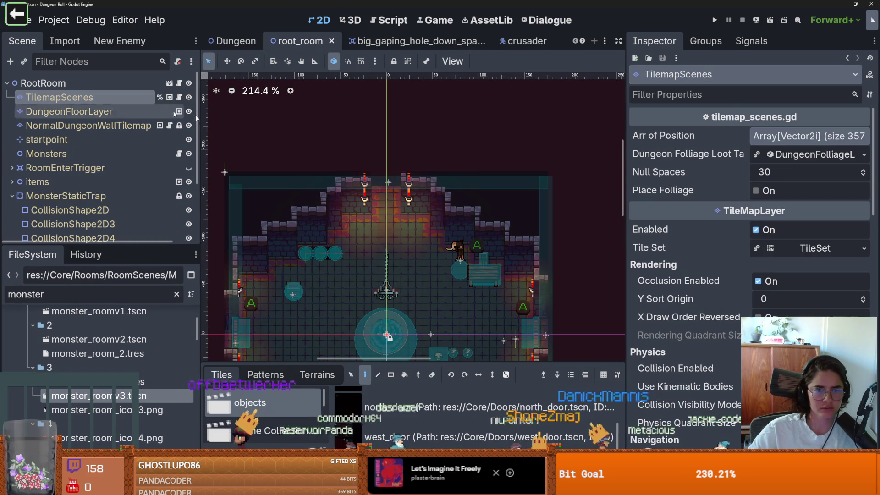
{"action": "right_click", "coordinate": [373, 192]}
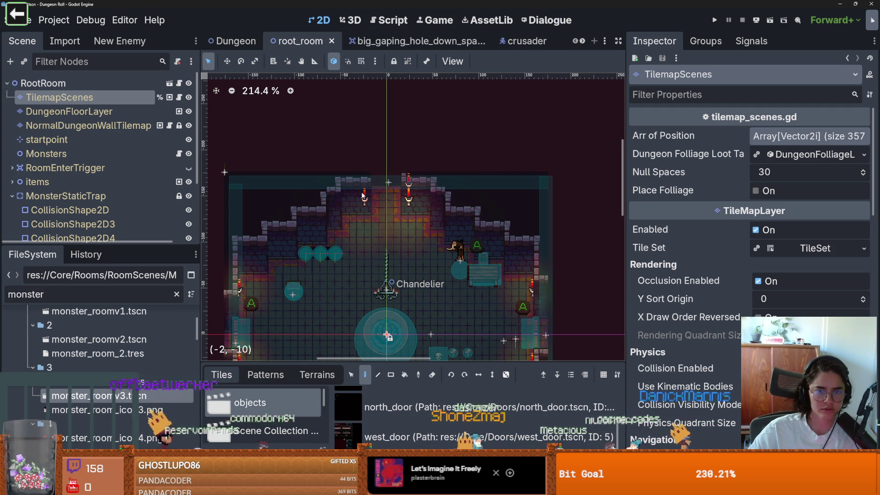
{"action": "left_click", "coordinate": [362, 189]}
{"action": "left_click", "coordinate": [714, 20]}
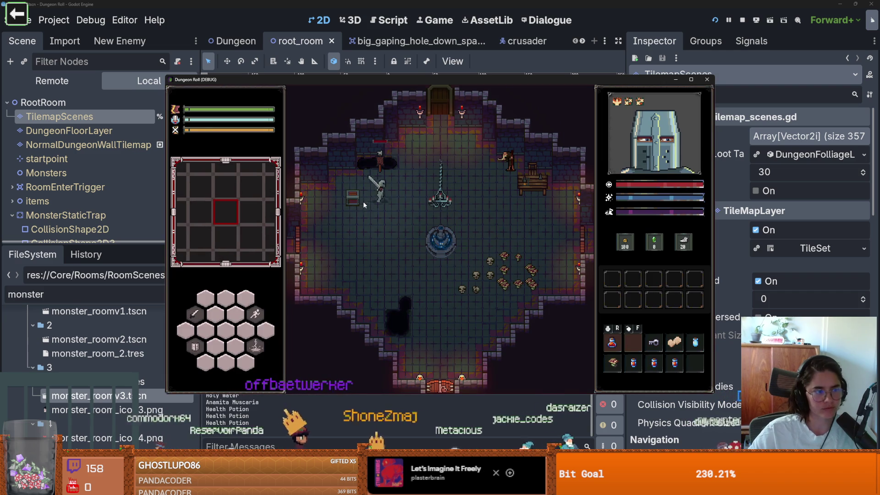
- Walk through the top door, pick a monster room, step into it, then close the game
{"action": "key", "text": "w"}
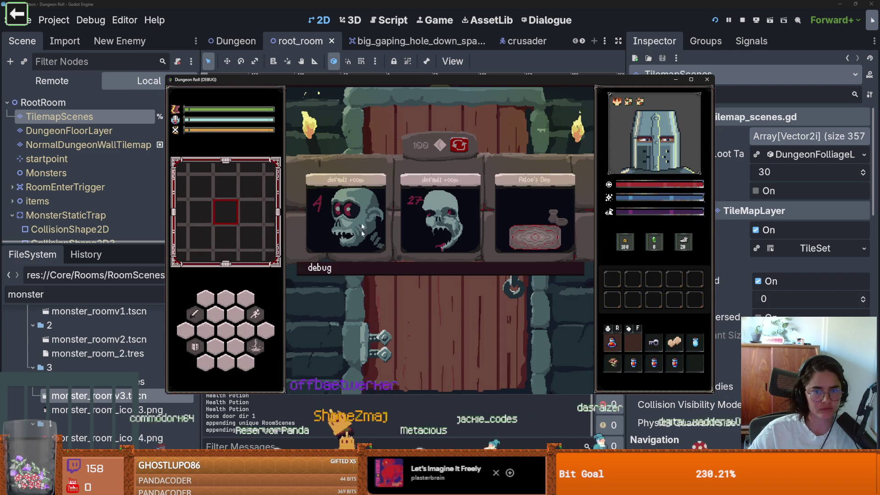
{"action": "scroll", "coordinate": [422, 280], "scroll_direction": "down", "scroll_amount": 5}
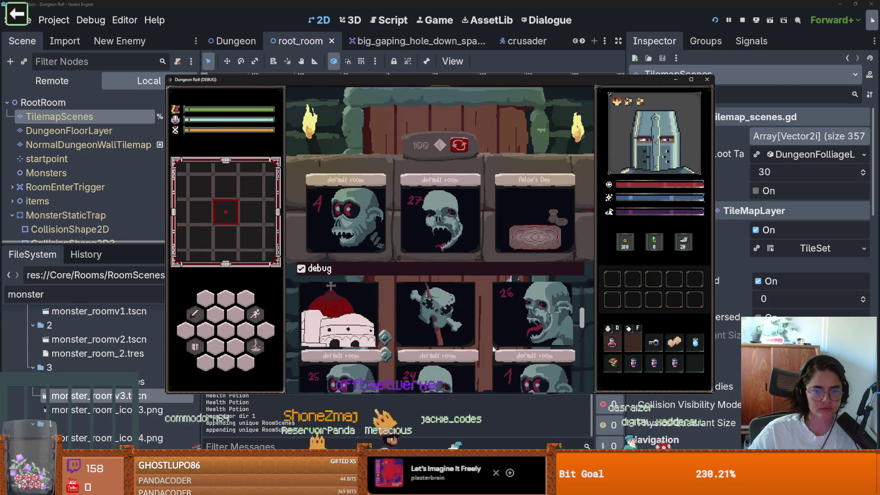
{"action": "left_click", "coordinate": [424, 353]}
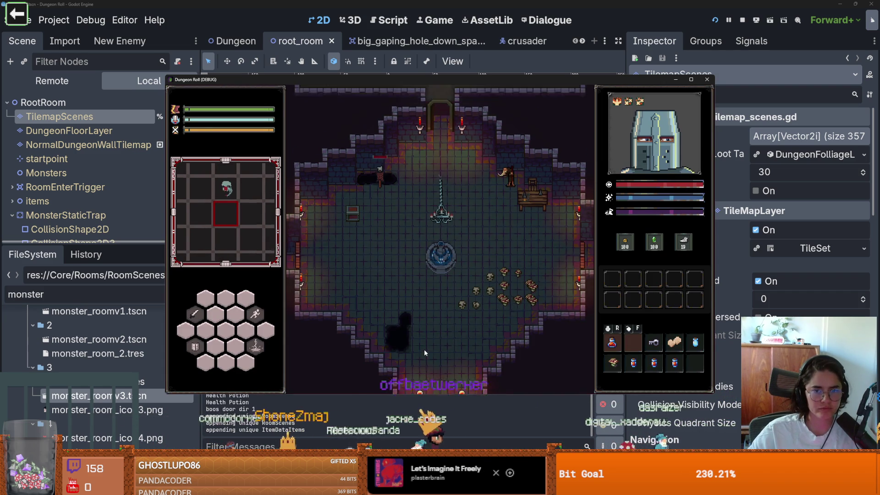
{"action": "key", "text": "a"}
{"action": "key", "text": "w"}
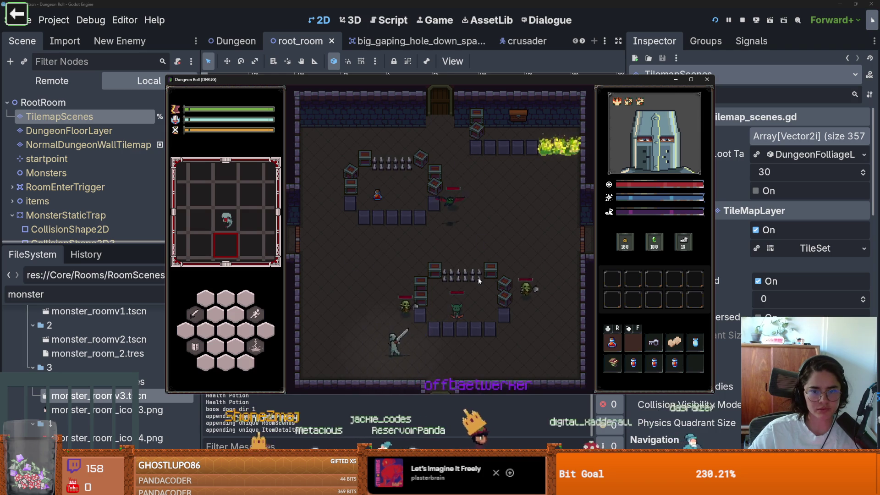
{"action": "left_click", "coordinate": [706, 79]}
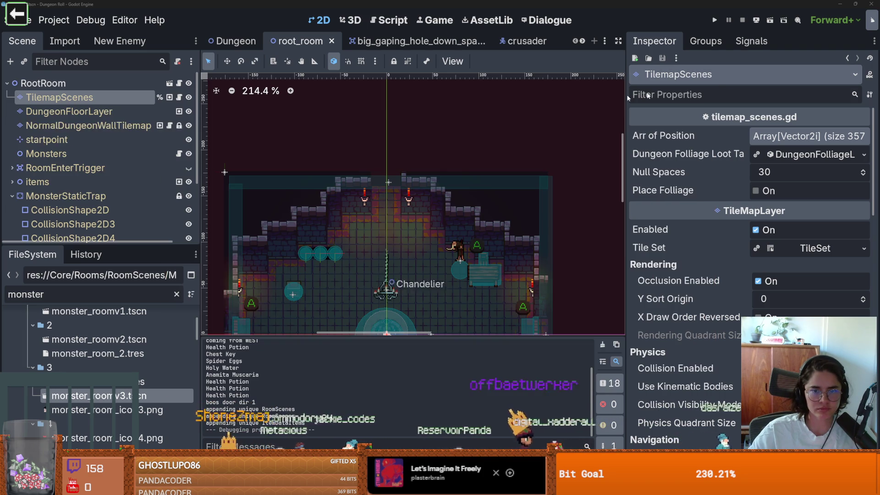
- Switch to monster_roomv3, select DarknessModulate and inspect its material
{"action": "left_click", "coordinate": [581, 40]}
{"action": "left_click", "coordinate": [581, 40]}
{"action": "left_click", "coordinate": [581, 41]}
{"action": "left_click", "coordinate": [490, 41]}
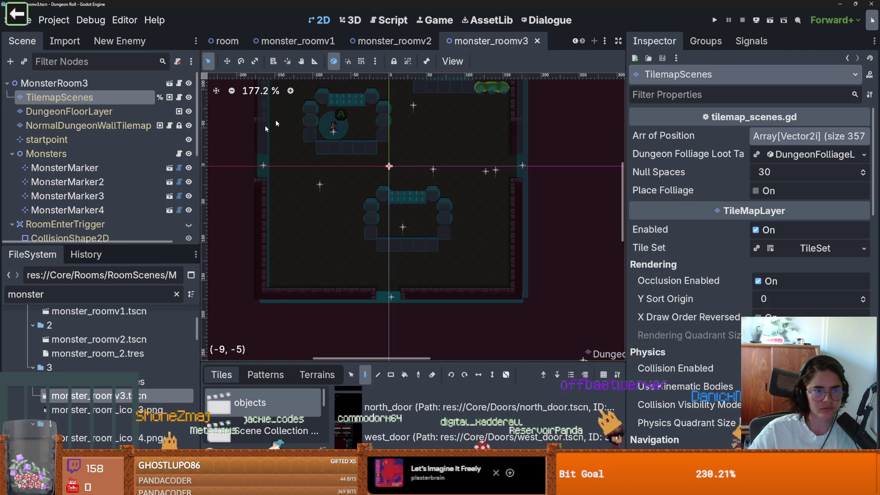
{"action": "scroll", "coordinate": [131, 194], "scroll_direction": "down", "scroll_amount": 5}
{"action": "left_click", "coordinate": [67, 184]}
{"action": "scroll", "coordinate": [695, 295], "scroll_direction": "down", "scroll_amount": 5}
{"action": "scroll", "coordinate": [695, 295], "scroll_direction": "down", "scroll_amount": 5}
{"action": "scroll", "coordinate": [762, 296], "scroll_direction": "up", "scroll_amount": 3}
{"action": "left_click", "coordinate": [708, 332]}
{"action": "scroll", "coordinate": [709, 325], "scroll_direction": "down", "scroll_amount": 5}
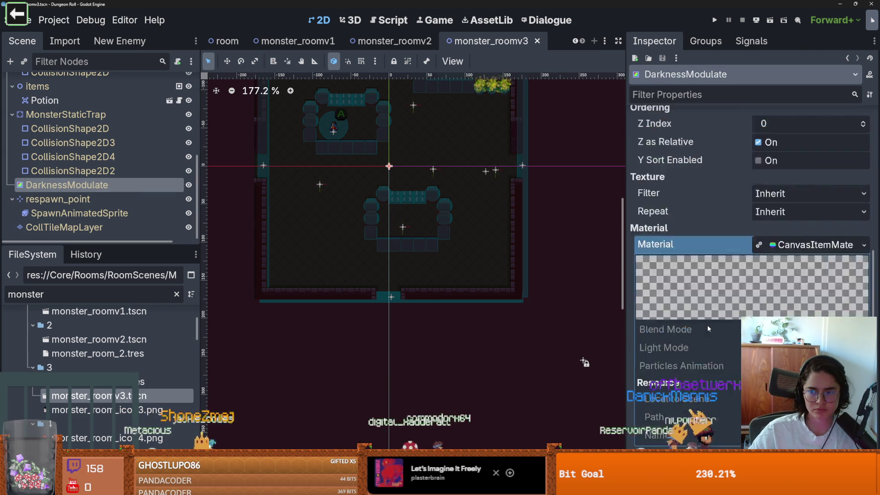
{"action": "scroll", "coordinate": [710, 322], "scroll_direction": "up", "scroll_amount": 2}
{"action": "left_click", "coordinate": [798, 250]}
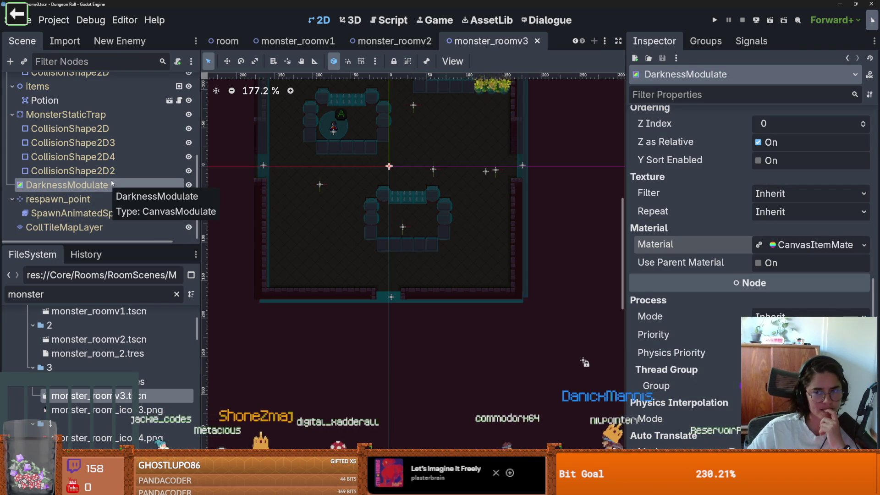
- Darken the DarknessModulate tint from red 115 to 104
{"action": "scroll", "coordinate": [660, 317], "scroll_direction": "up", "scroll_amount": 5}
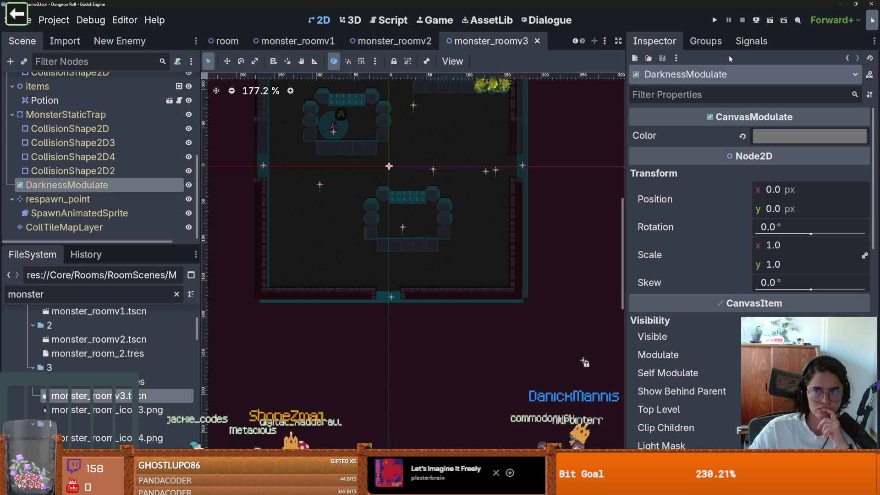
{"action": "left_click", "coordinate": [811, 135]}
{"action": "mouse_move", "coordinate": [864, 219]}
{"action": "left_mouse_down"}
{"action": "mouse_move", "coordinate": [865, 248]}
{"action": "mouse_move", "coordinate": [874, 220]}
{"action": "left_mouse_up"}
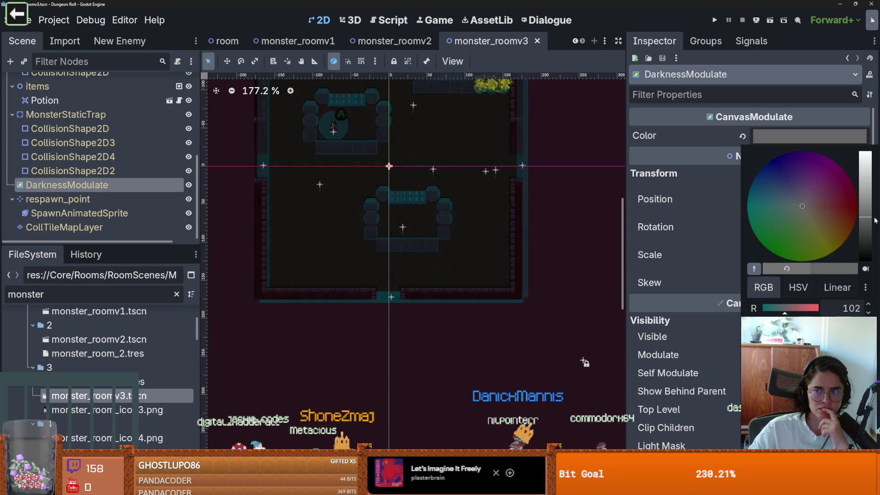
{"action": "left_click", "coordinate": [662, 171]}
{"action": "scroll", "coordinate": [169, 137], "scroll_direction": "up", "scroll_amount": 5}
{"action": "scroll", "coordinate": [171, 123], "scroll_direction": "down", "scroll_amount": 2}
{"action": "scroll", "coordinate": [170, 124], "scroll_direction": "down", "scroll_amount": 2}
- Bring up and dismiss DarknessModulate's node actions, then switch to the room scene
{"action": "right_click", "coordinate": [96, 224]}
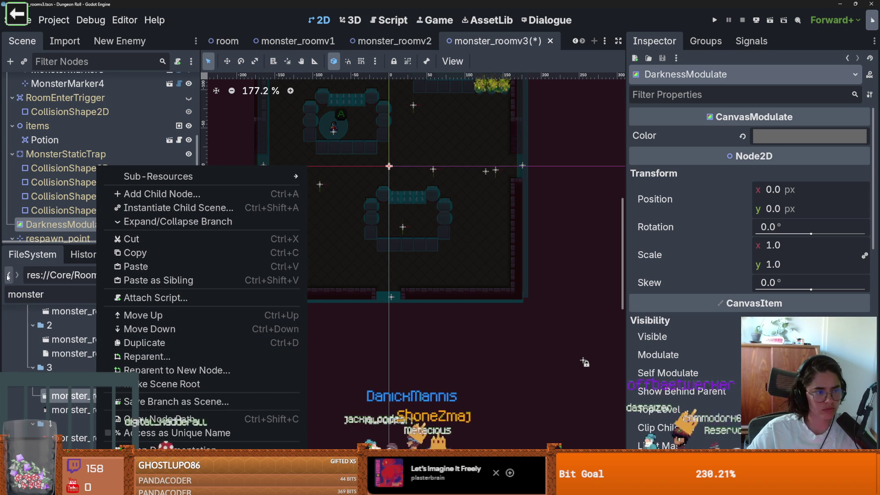
{"action": "left_click", "coordinate": [69, 112]}
{"action": "scroll", "coordinate": [146, 118], "scroll_direction": "up", "scroll_amount": 3}
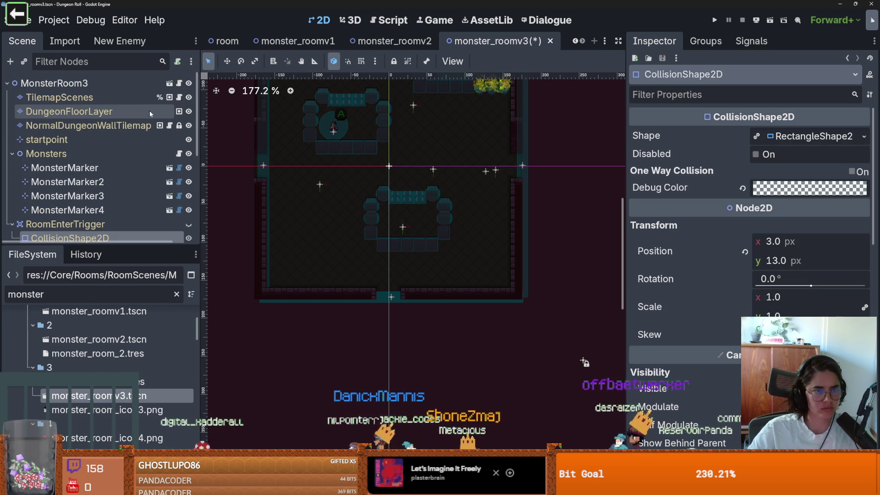
{"action": "key", "text": "ctrl+Tab"}
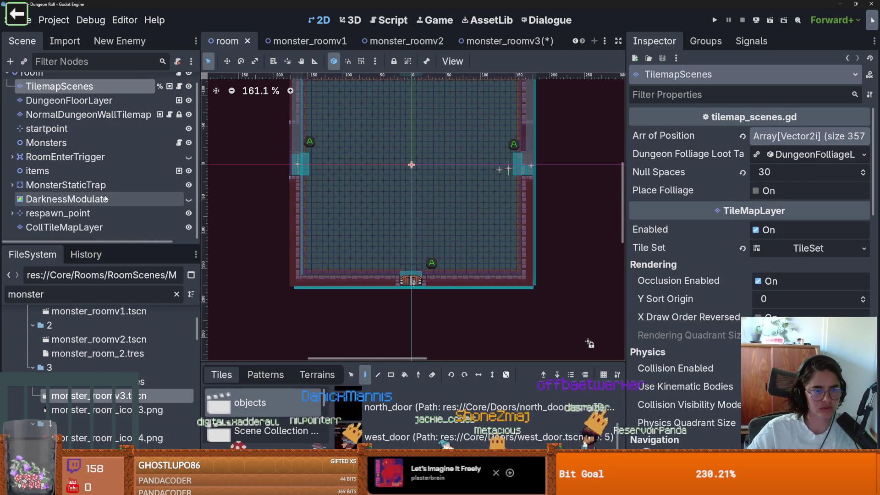
- Show DarknessModulate, run a brief play-test, save, and open the script editor's Search menu
{"action": "left_click", "coordinate": [188, 199]}
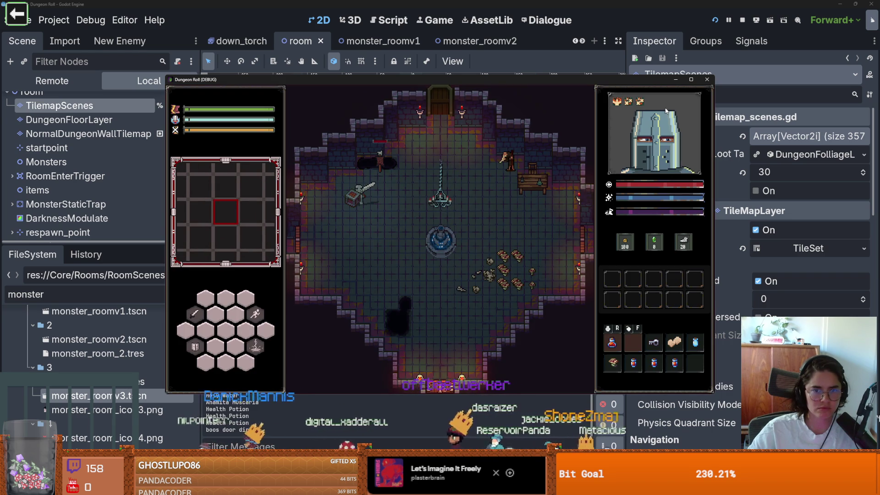
{"action": "left_click", "coordinate": [707, 80]}
{"action": "key", "text": "ctrl+s"}
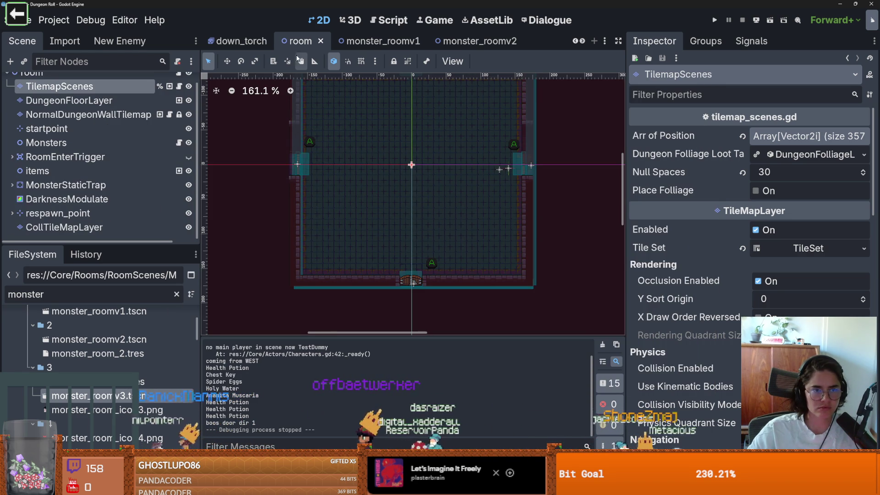
{"action": "key", "text": "ctrl+F3"}
{"action": "left_click", "coordinate": [266, 60]}
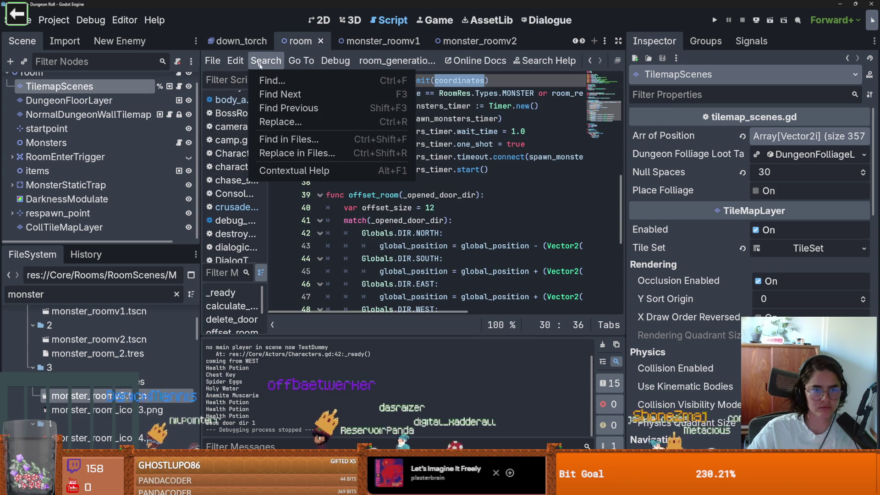
- Select the DarknessModulate node and switch to the script editor
{"action": "left_click", "coordinate": [73, 198]}
{"action": "left_click", "coordinate": [73, 199]}
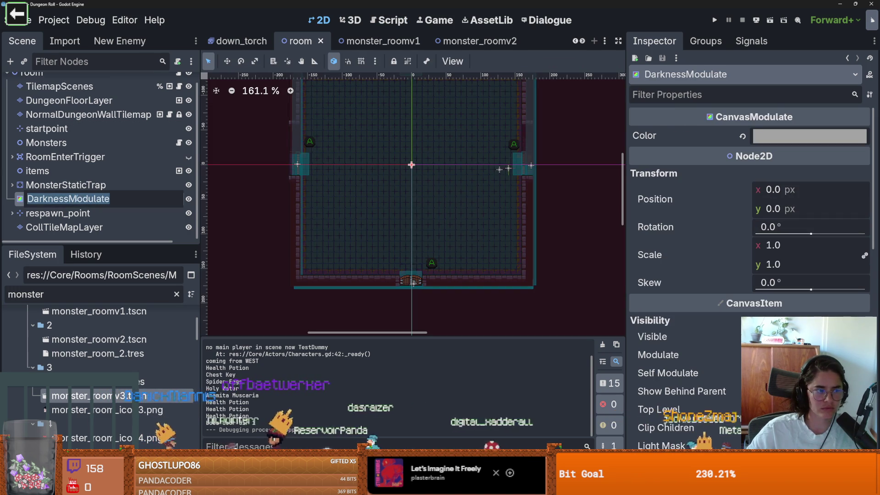
{"action": "left_click", "coordinate": [366, 20]}
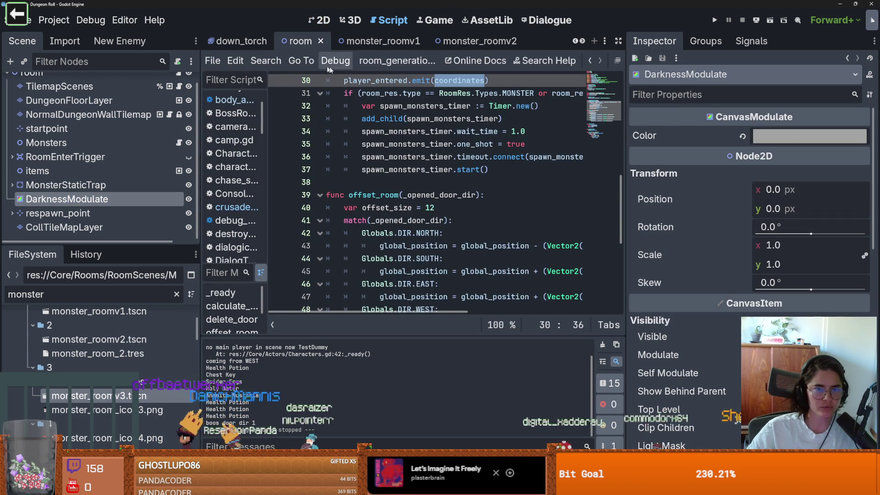
{"action": "scroll", "coordinate": [306, 104], "scroll_direction": "up", "scroll_amount": 7}
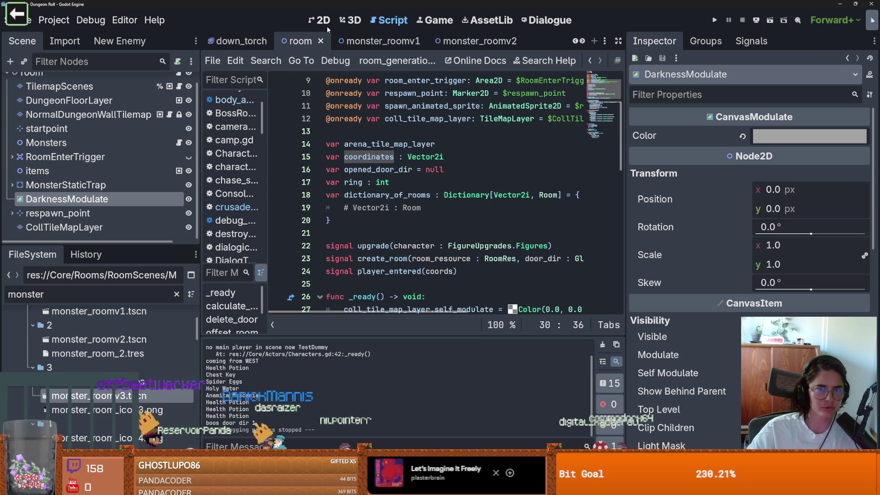
{"action": "left_click", "coordinate": [325, 24]}
{"action": "left_click", "coordinate": [377, 23]}
- Search all project files for DarknessModulate (0 matches), then run the project again
{"action": "left_click", "coordinate": [275, 65]}
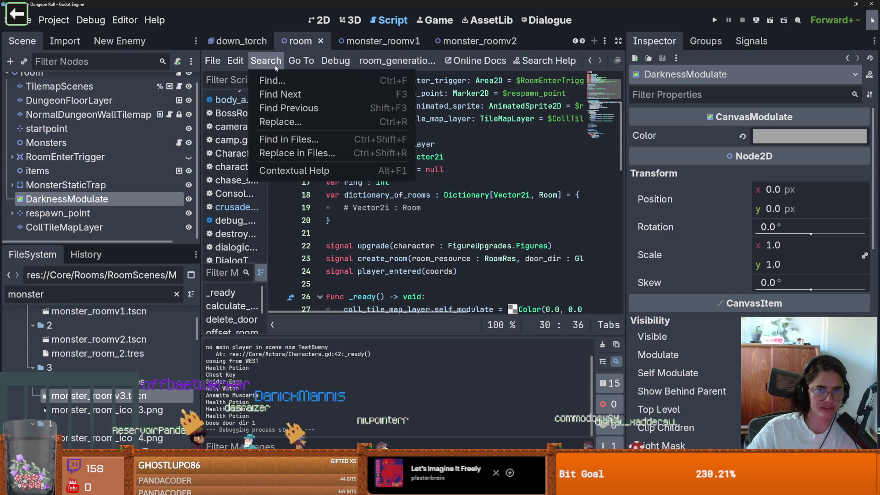
{"action": "left_click", "coordinate": [288, 138]}
{"action": "left_click", "coordinate": [442, 299]}
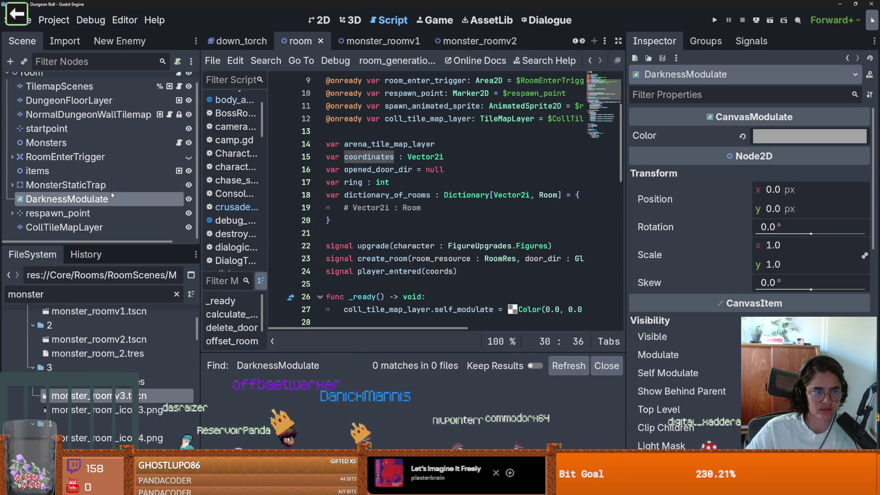
{"action": "left_click", "coordinate": [714, 21]}
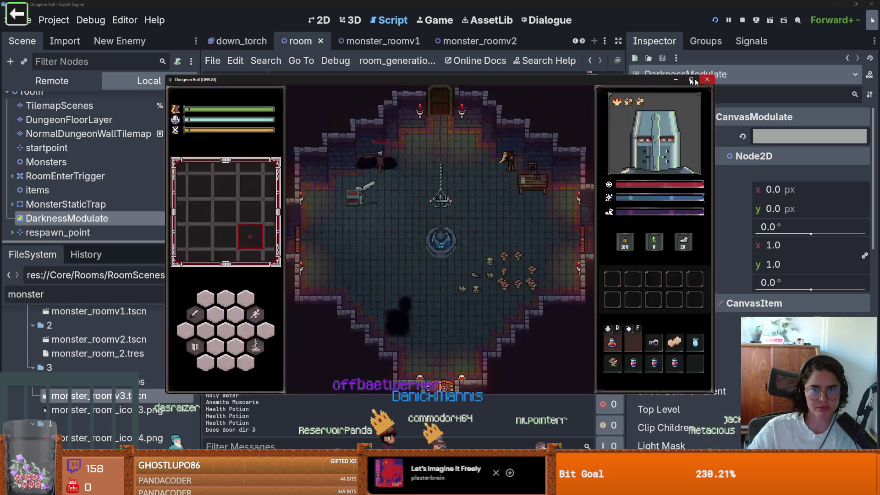
- Stop the game and switch off 'embed game on next play' in the Game workspace
{"action": "left_click", "coordinate": [706, 80]}
{"action": "left_click", "coordinate": [439, 20]}
{"action": "left_click", "coordinate": [501, 61]}
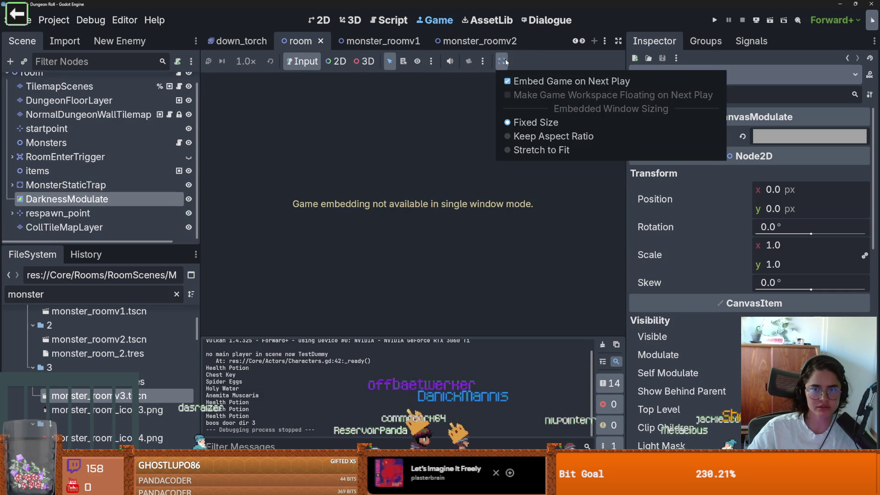
{"action": "left_click", "coordinate": [531, 87]}
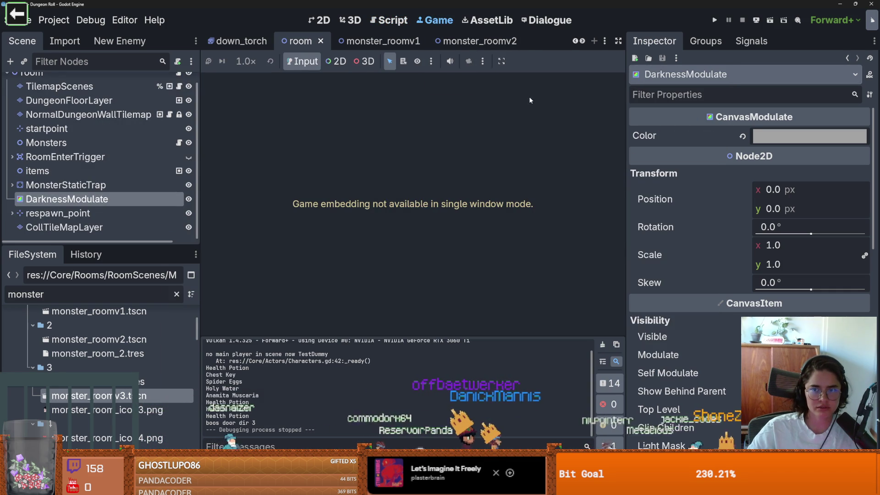
{"action": "left_click", "coordinate": [544, 21]}
{"action": "left_click", "coordinate": [439, 20]}
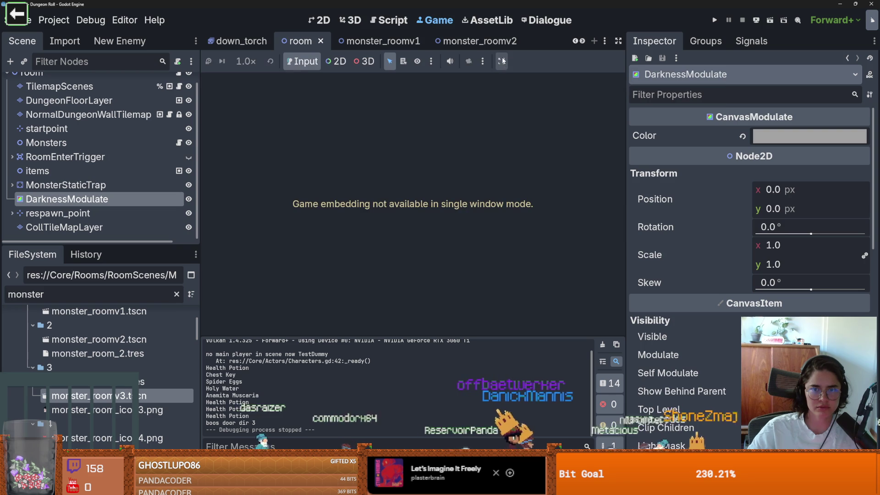
{"action": "left_click", "coordinate": [502, 61]}
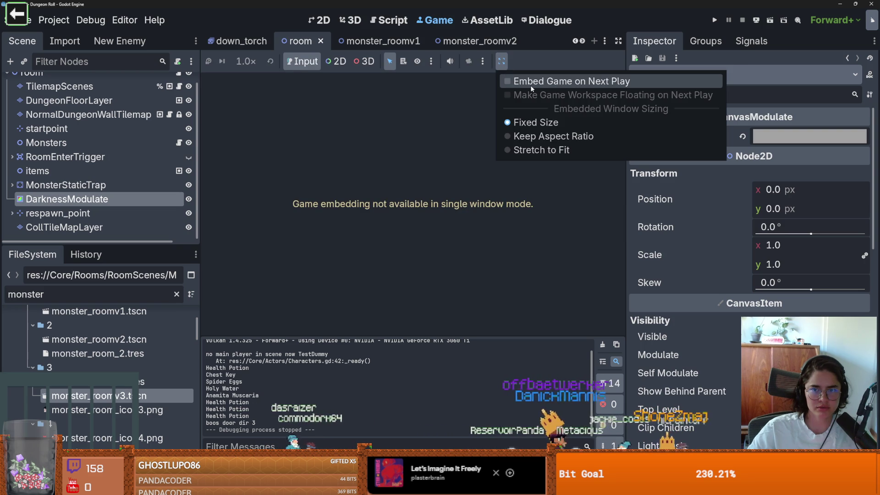
{"action": "left_click", "coordinate": [532, 86]}
- Glance at the camera override options, then bring up Project Settings
{"action": "left_click", "coordinate": [481, 61]}
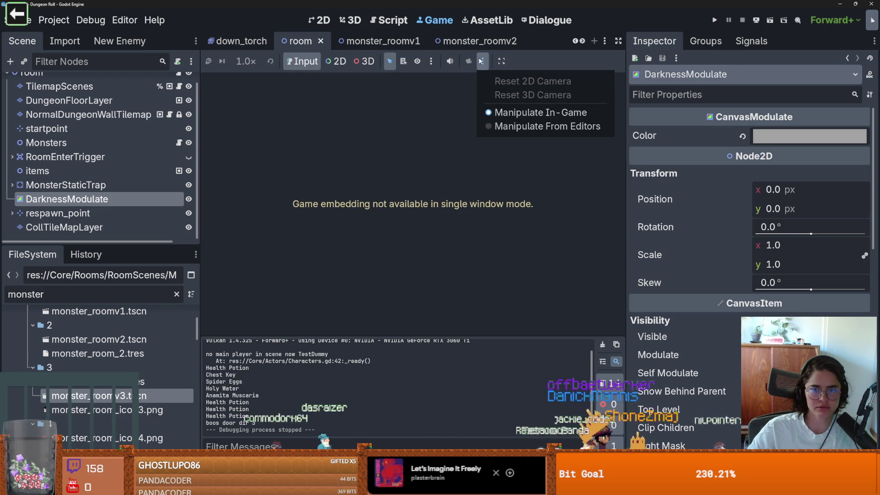
{"action": "left_click", "coordinate": [481, 61]}
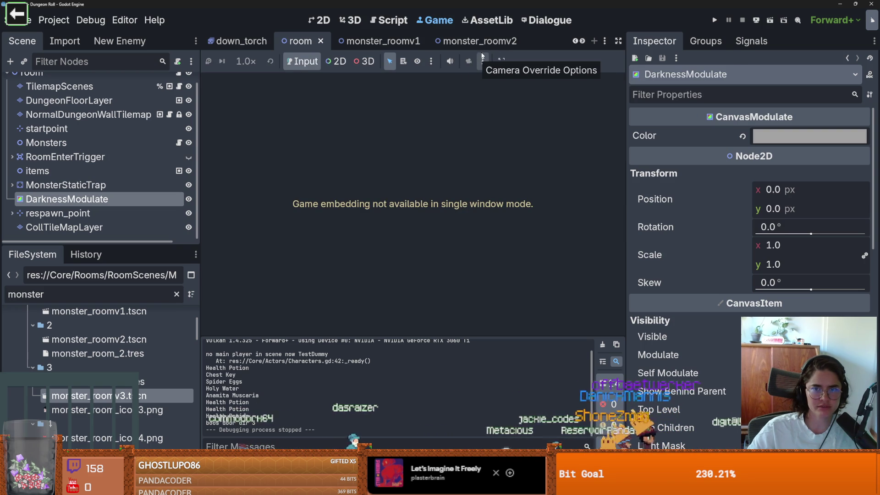
{"action": "left_click", "coordinate": [54, 20]}
{"action": "left_click", "coordinate": [68, 37]}
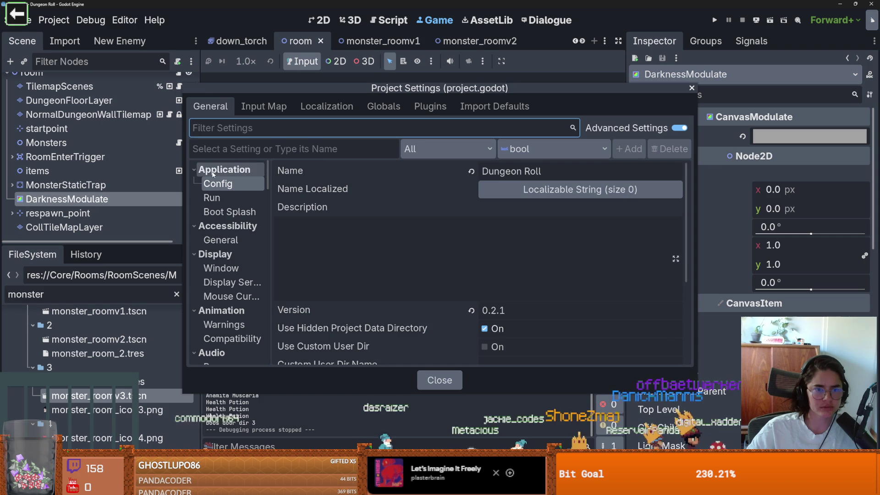
- Review the Display > Window settings, keeping window Mode as Windowed, and close Project Settings
{"action": "left_click", "coordinate": [221, 268]}
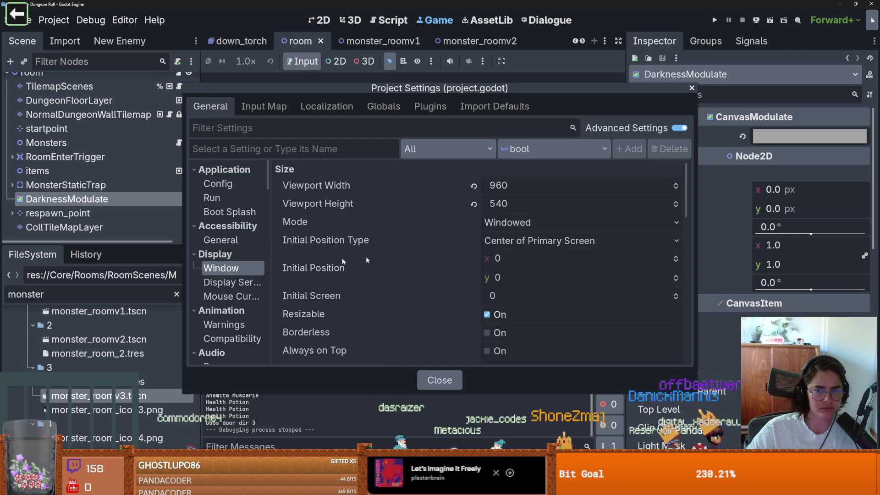
{"action": "left_click", "coordinate": [518, 224]}
{"action": "left_click", "coordinate": [475, 223]}
{"action": "scroll", "coordinate": [474, 223], "scroll_direction": "down", "scroll_amount": 10}
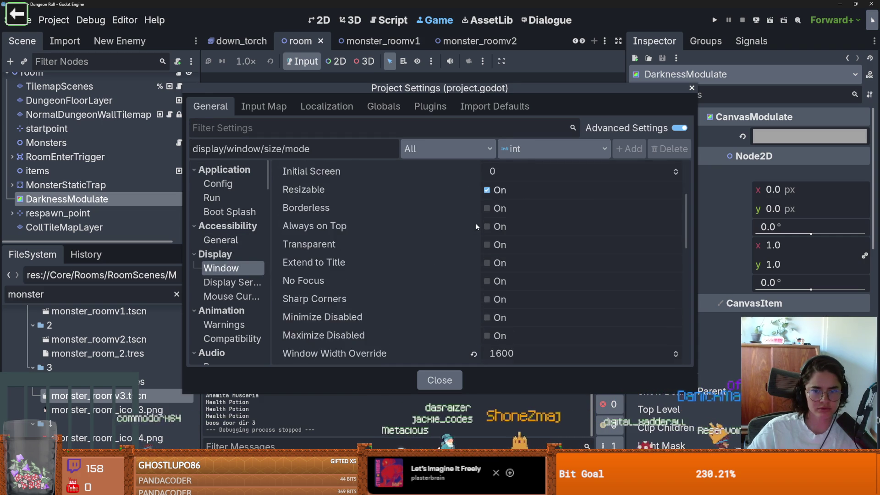
{"action": "scroll", "coordinate": [474, 222], "scroll_direction": "down", "scroll_amount": 5}
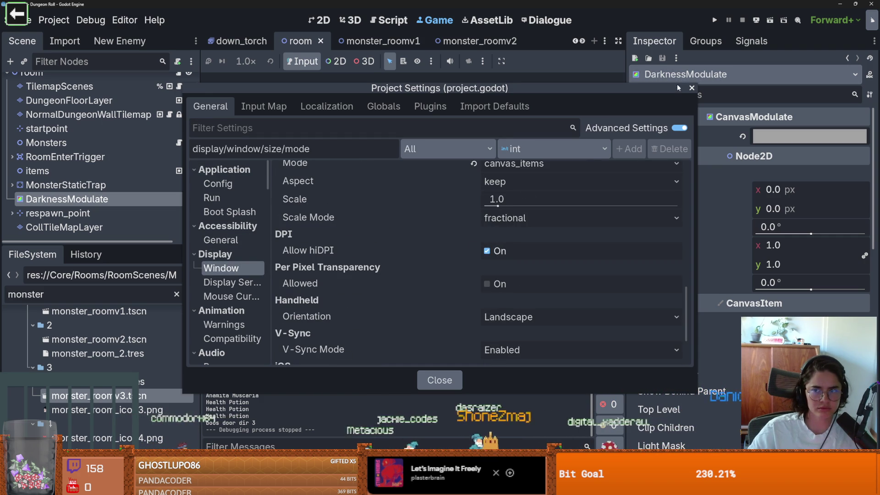
{"action": "left_click", "coordinate": [692, 87]}
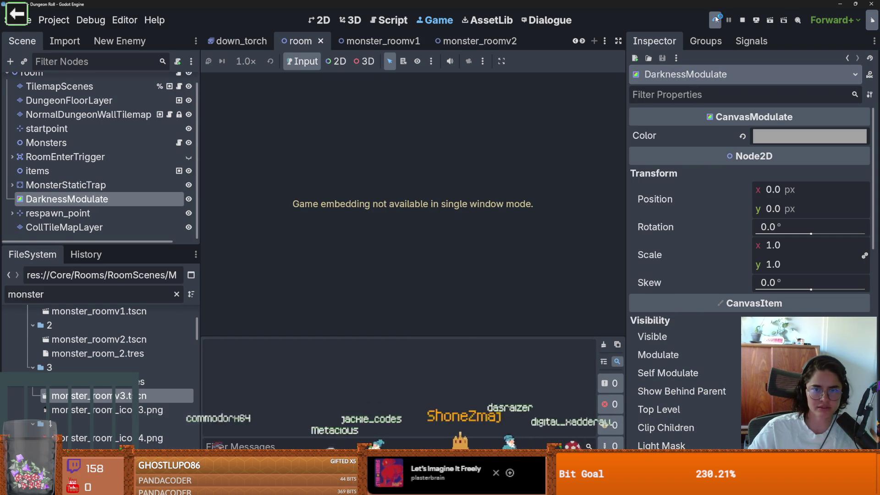
- Run and stop the game, then browse the Game tab's node selection, embedding and camera override menus
{"action": "left_click", "coordinate": [715, 19]}
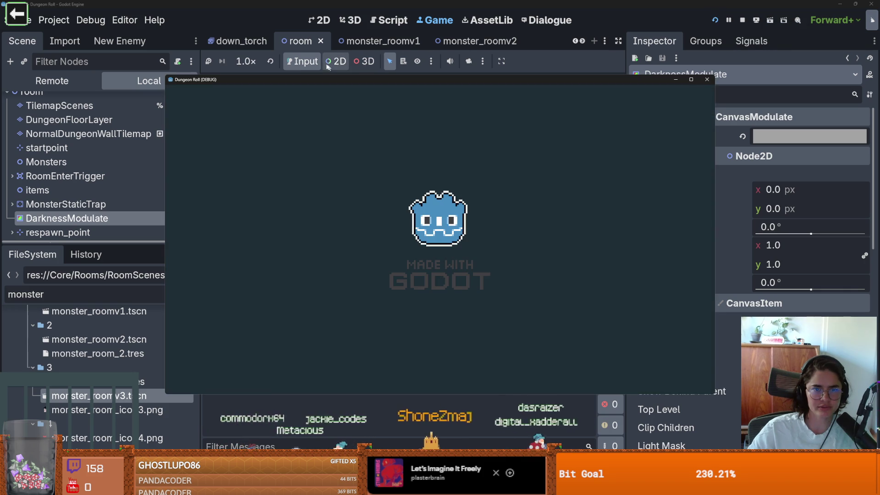
{"action": "key", "text": "F8"}
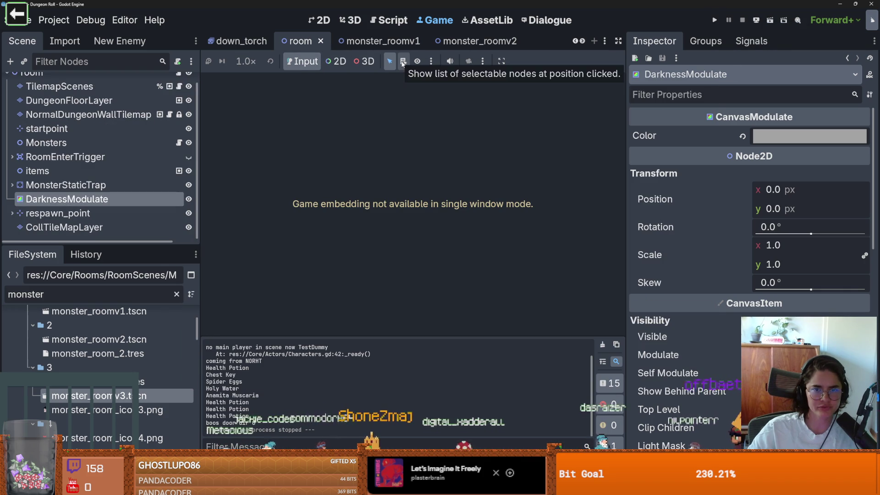
{"action": "left_click", "coordinate": [431, 61]}
{"action": "left_click", "coordinate": [441, 61]}
{"action": "left_click", "coordinate": [501, 62]}
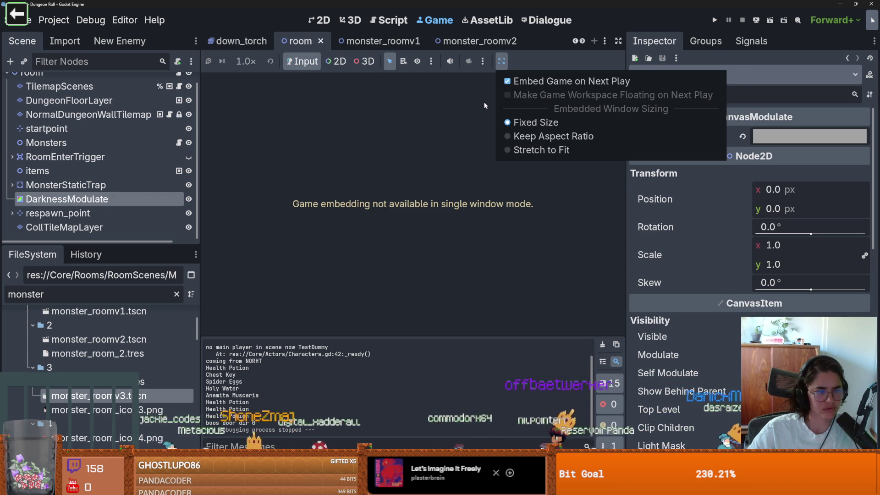
{"action": "left_click", "coordinate": [469, 104]}
{"action": "left_click", "coordinate": [482, 62]}
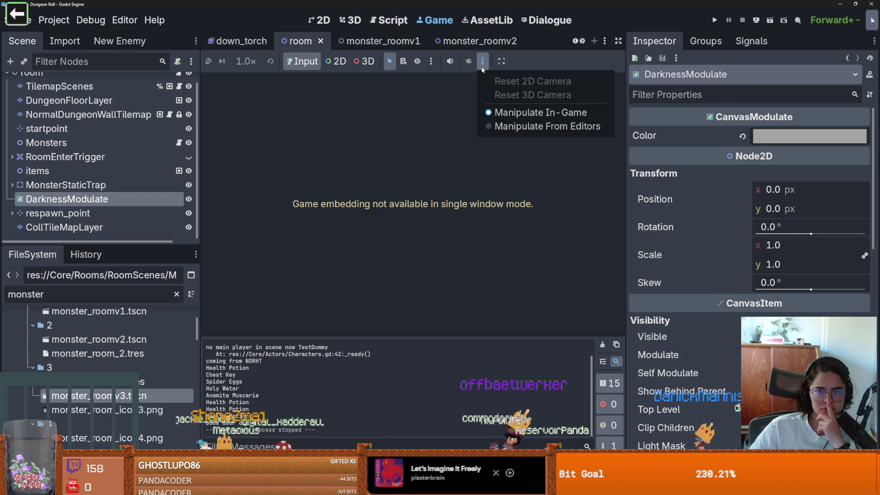
{"action": "left_click", "coordinate": [432, 63]}
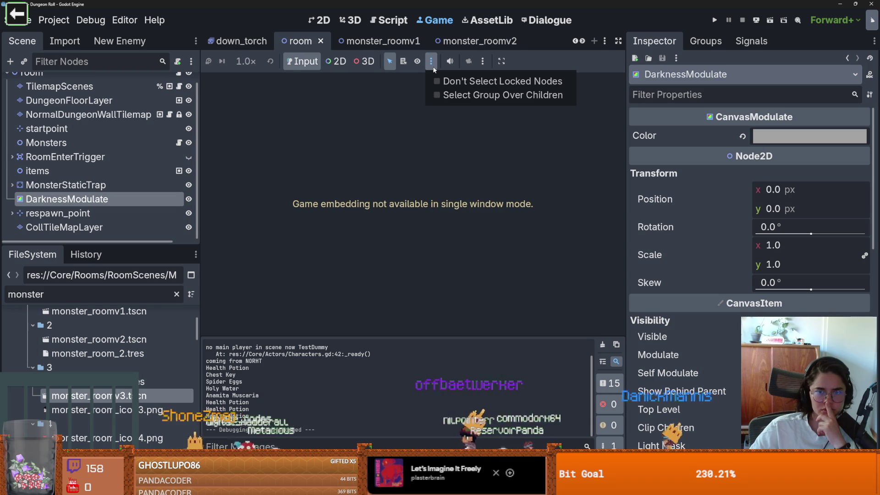
{"action": "left_click", "coordinate": [334, 90]}
- Recheck Project Settings, leave window Mode as Windowed, and close the dialog
{"action": "left_click", "coordinate": [53, 19]}
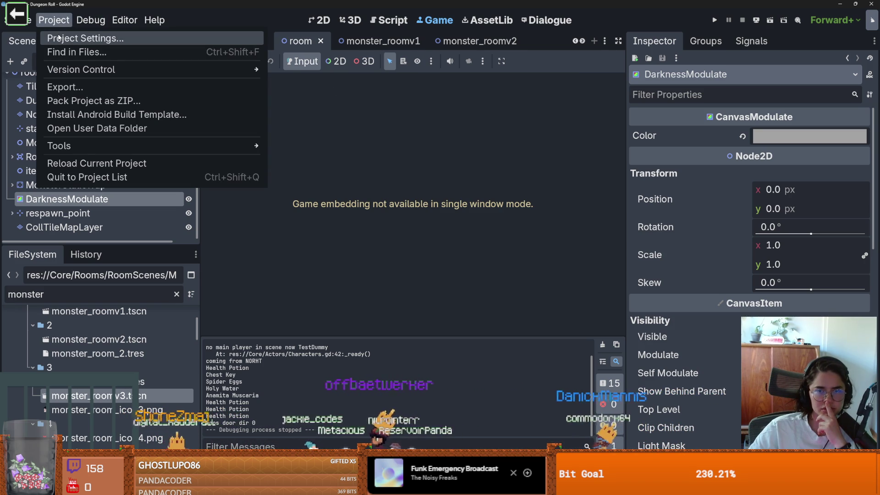
{"action": "left_click", "coordinate": [58, 38]}
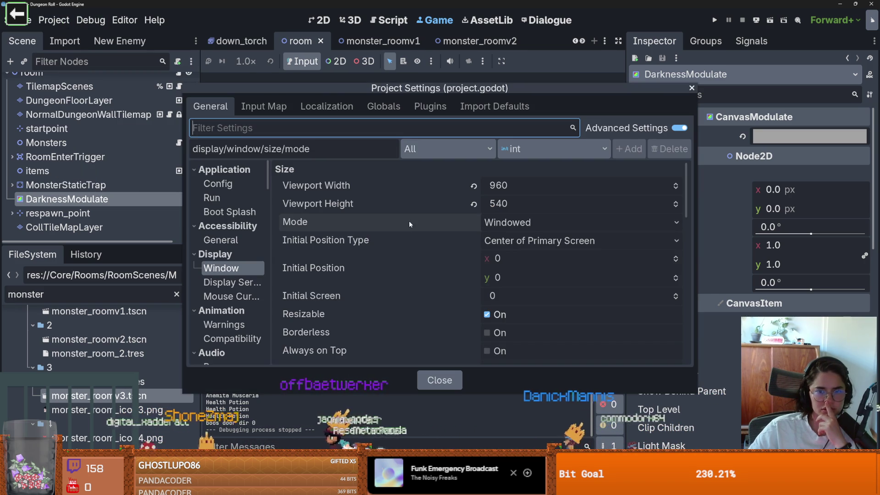
{"action": "left_click", "coordinate": [508, 222]}
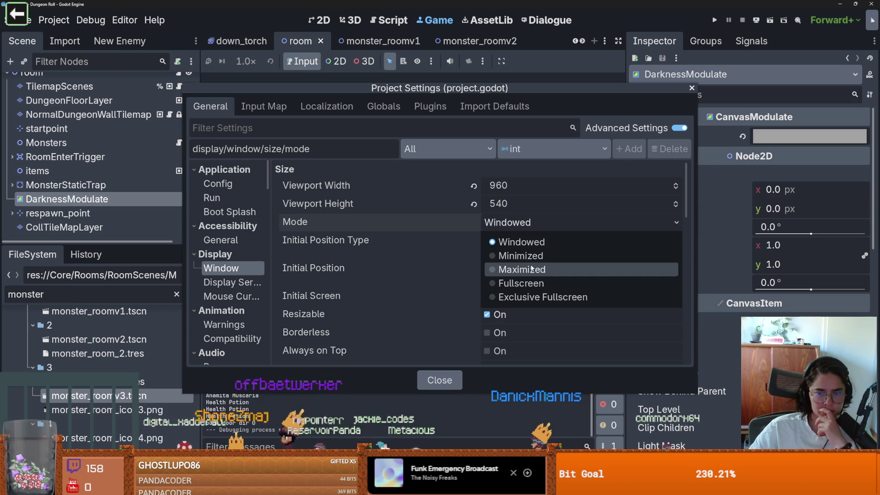
{"action": "left_click", "coordinate": [370, 238]}
{"action": "scroll", "coordinate": [406, 242], "scroll_direction": "down", "scroll_amount": 5}
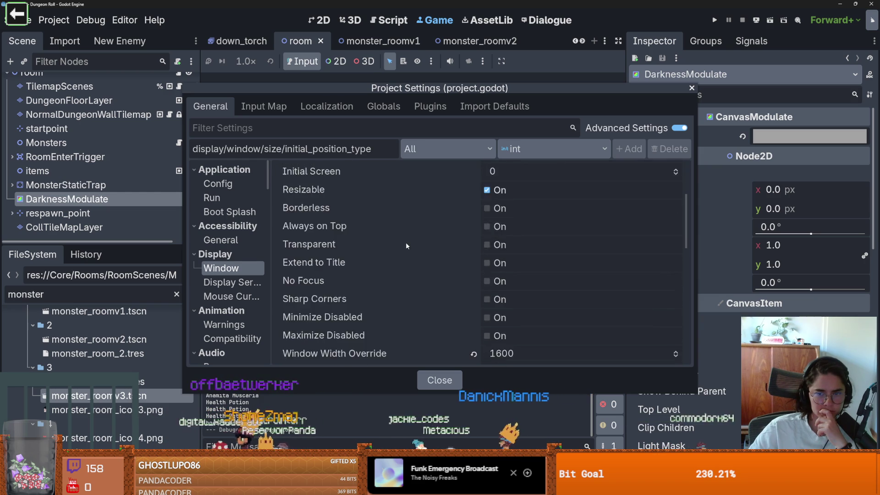
{"action": "scroll", "coordinate": [406, 244], "scroll_direction": "down", "scroll_amount": 6}
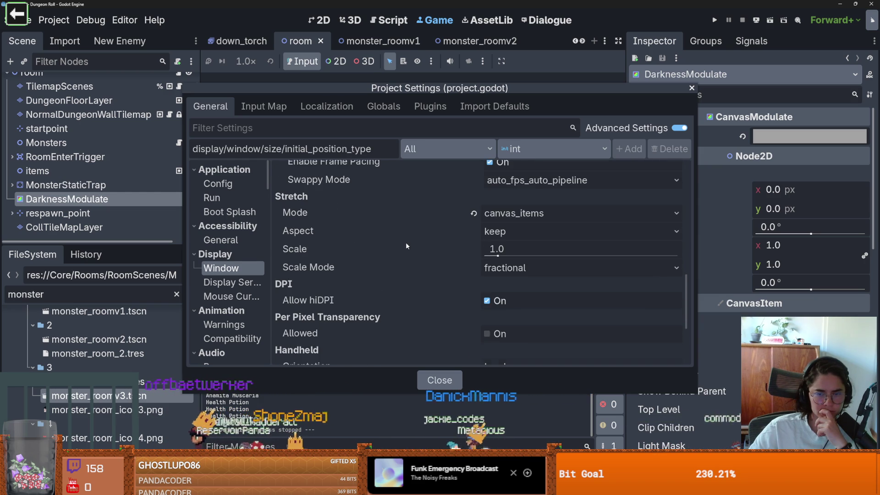
{"action": "scroll", "coordinate": [405, 246], "scroll_direction": "down", "scroll_amount": 1}
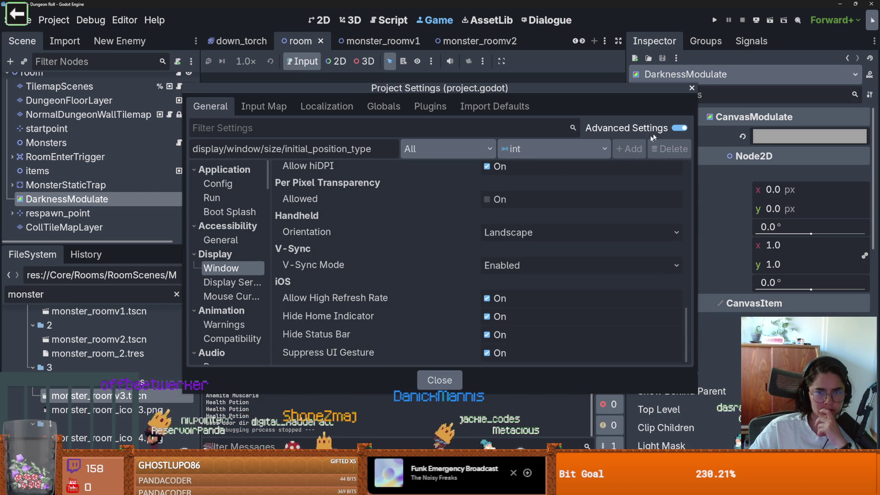
{"action": "left_click", "coordinate": [692, 87]}
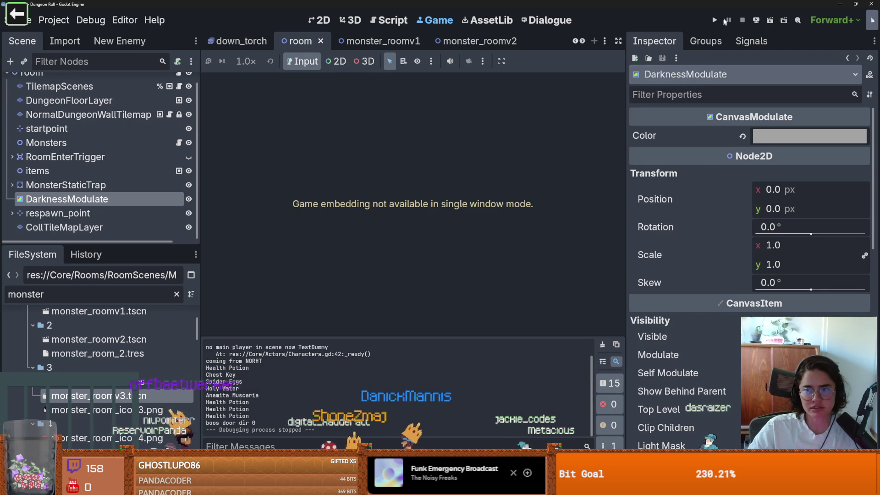
- Play-test the game, shift its debug window left, then close it
{"action": "key", "text": "F5"}
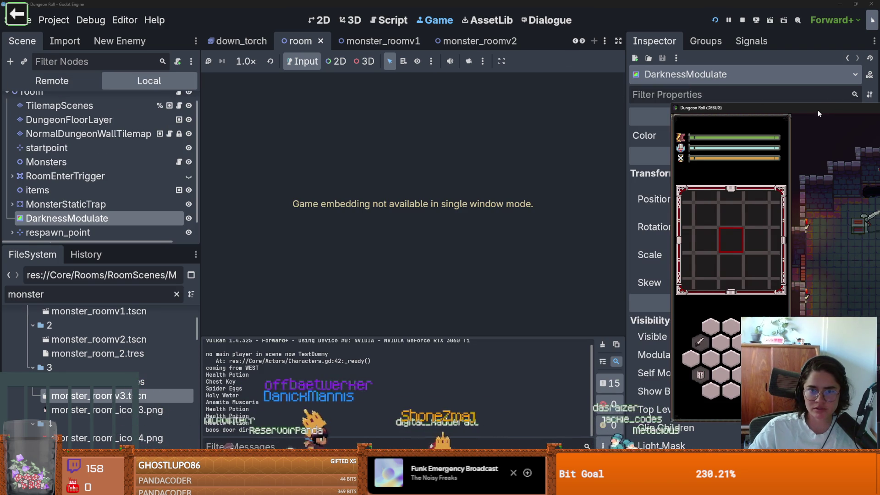
{"action": "left_click_drag", "start_coordinate": [818, 109], "coordinate": [782, 108]}
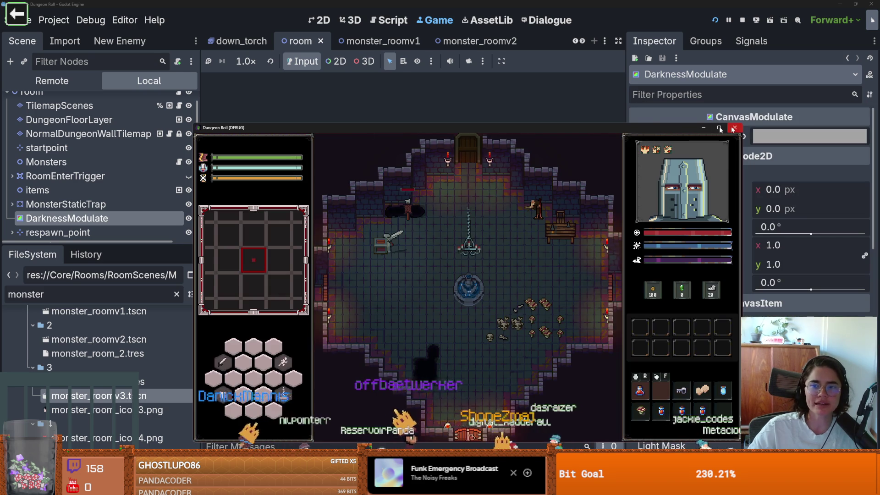
{"action": "left_click", "coordinate": [734, 129]}
- Uncheck Interface > Editor > Single Window Mode in Editor Settings and restart the editor
{"action": "left_click", "coordinate": [125, 20]}
{"action": "left_click", "coordinate": [151, 35]}
{"action": "scroll", "coordinate": [430, 248], "scroll_direction": "down", "scroll_amount": 2}
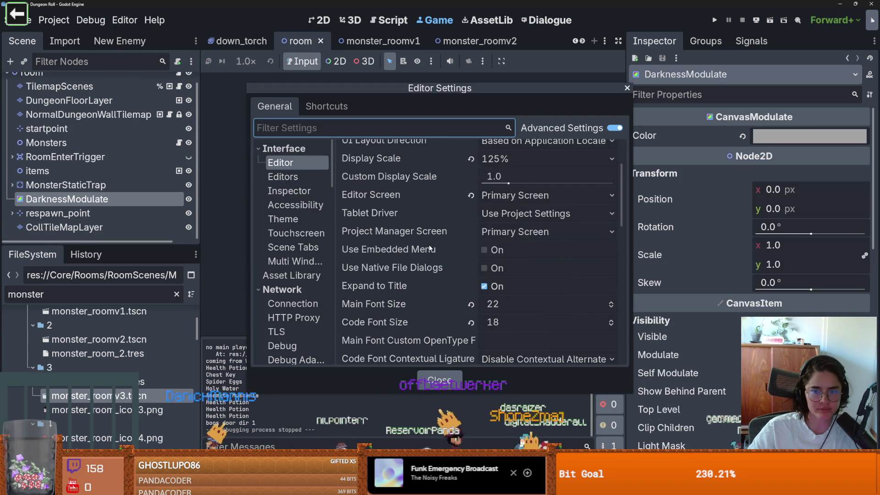
{"action": "scroll", "coordinate": [428, 245], "scroll_direction": "down", "scroll_amount": 3}
{"action": "scroll", "coordinate": [454, 261], "scroll_direction": "up", "scroll_amount": 4}
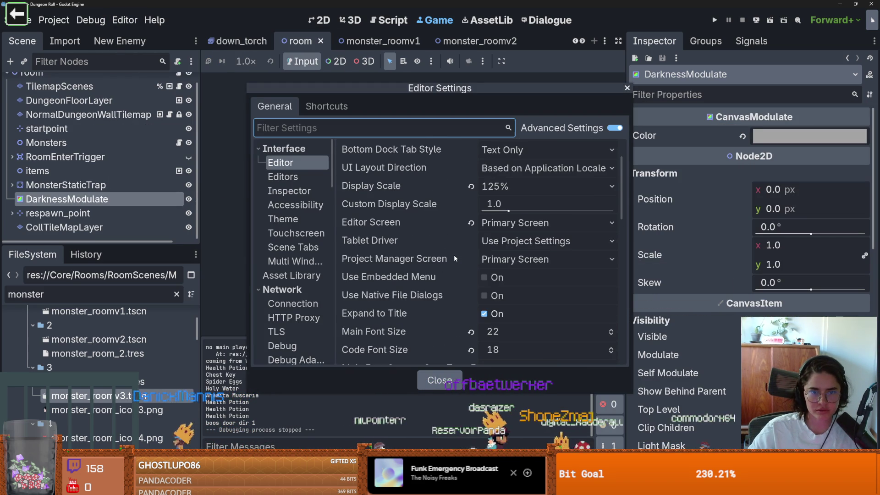
{"action": "scroll", "coordinate": [437, 258], "scroll_direction": "up", "scroll_amount": 3}
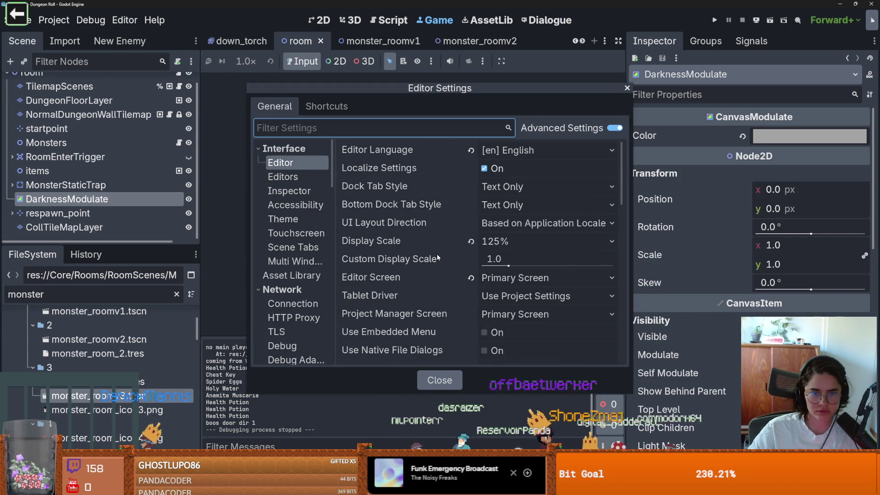
{"action": "scroll", "coordinate": [437, 258], "scroll_direction": "down", "scroll_amount": 15}
{"action": "scroll", "coordinate": [437, 257], "scroll_direction": "down", "scroll_amount": 9}
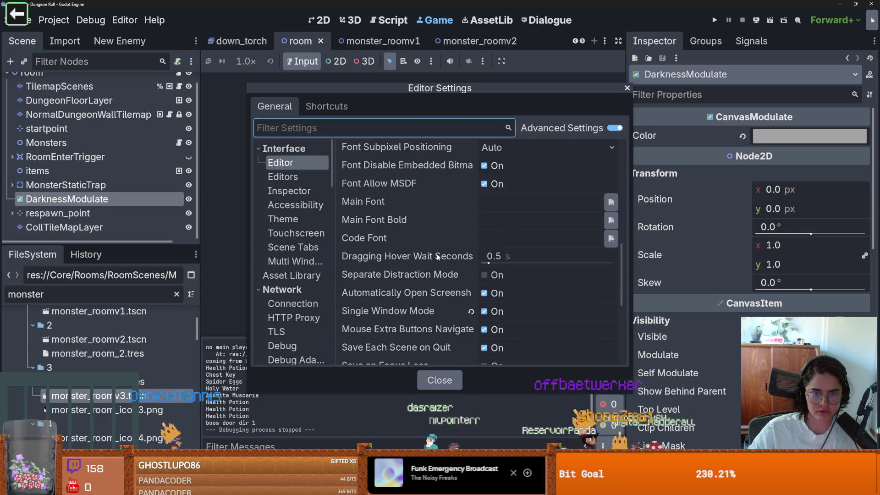
{"action": "scroll", "coordinate": [438, 257], "scroll_direction": "down", "scroll_amount": 2}
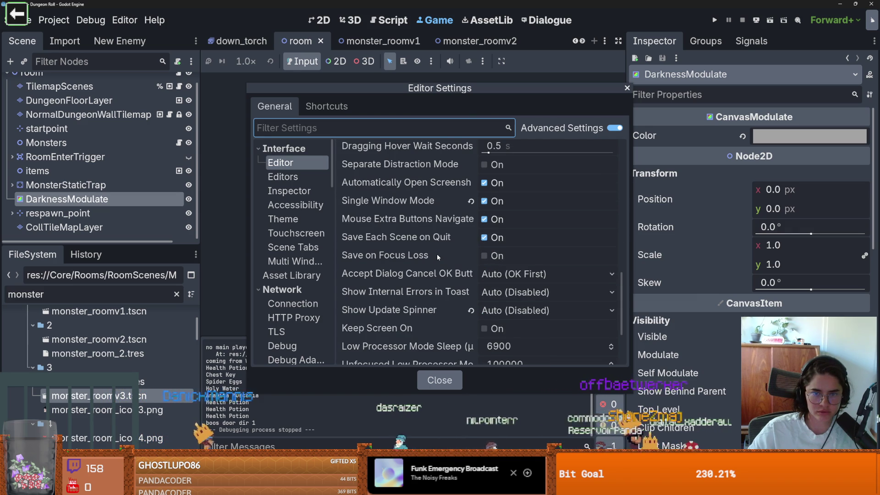
{"action": "left_click", "coordinate": [494, 201]}
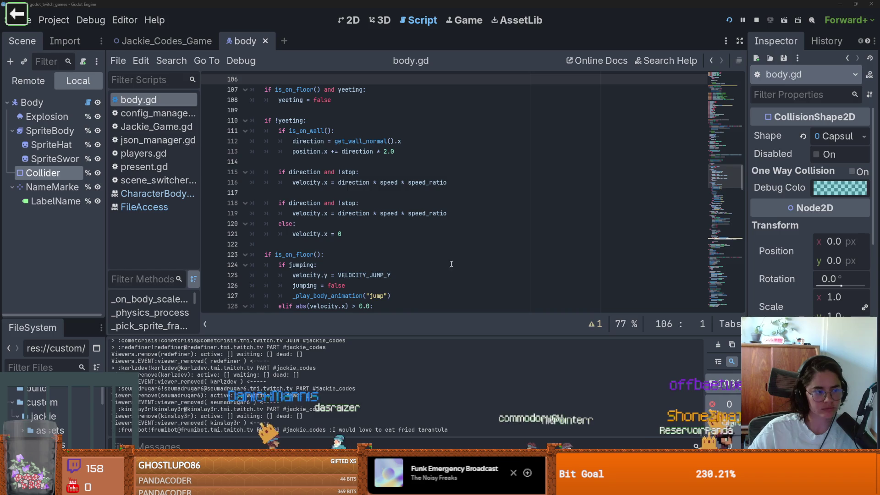
{"action": "key", "text": "F5"}
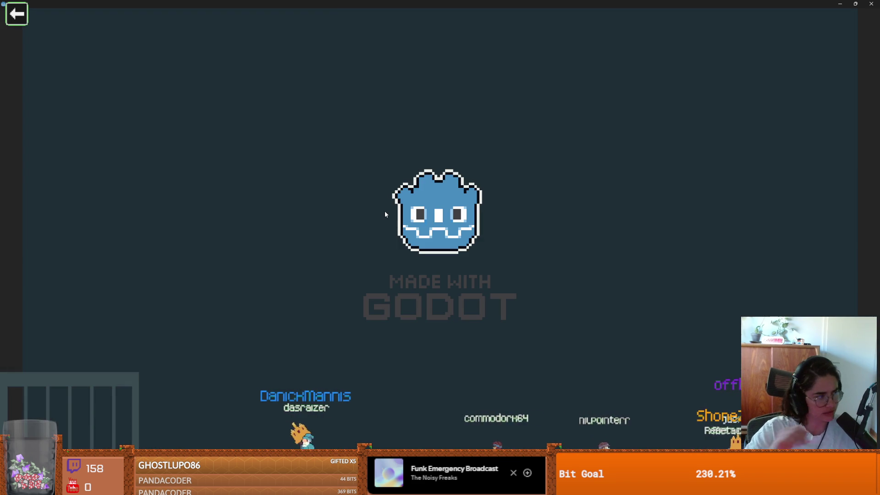
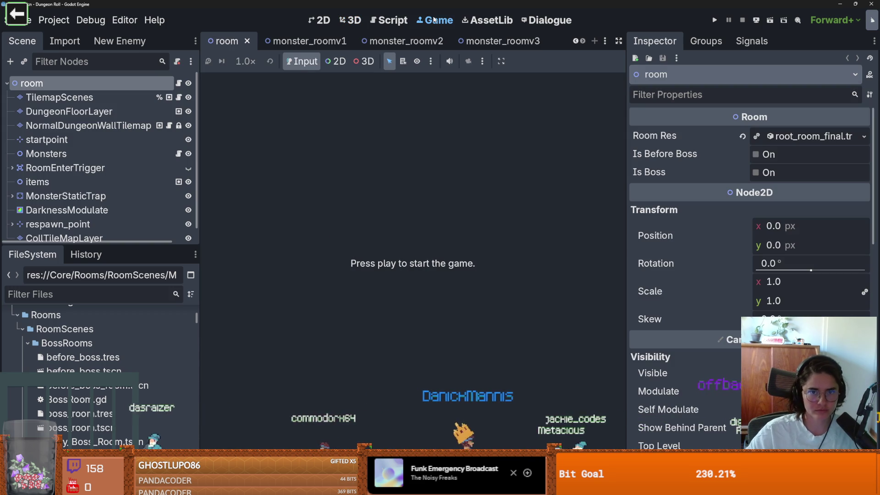
- Run the project embedded inside the editor
{"action": "left_click", "coordinate": [501, 61]}
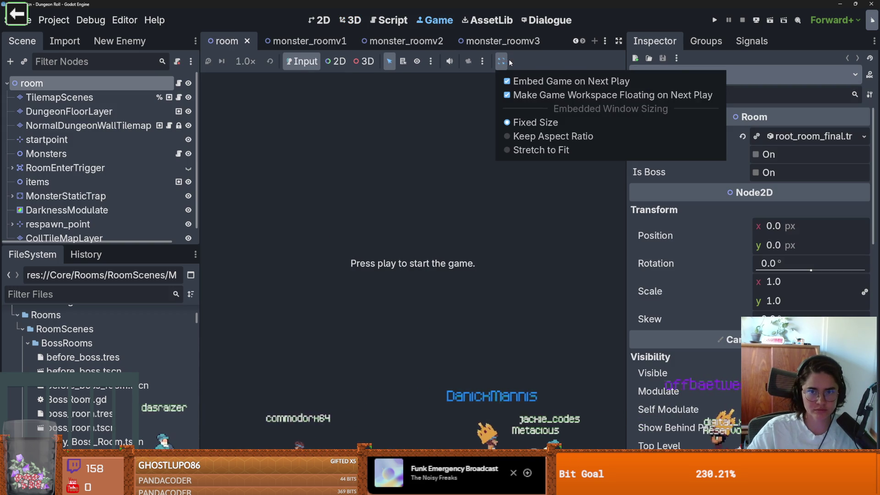
{"action": "left_click", "coordinate": [509, 94]}
{"action": "left_click", "coordinate": [715, 20]}
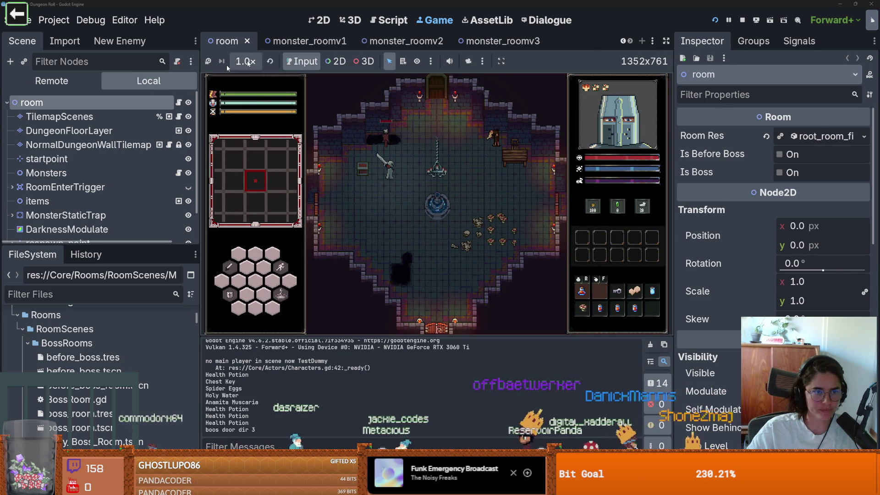
- In the Remote tree, expand Game > Dungeon > RootRoom and select DarknessModulate
{"action": "left_click", "coordinate": [51, 81]}
{"action": "scroll", "coordinate": [8, 229], "scroll_direction": "down", "scroll_amount": 3}
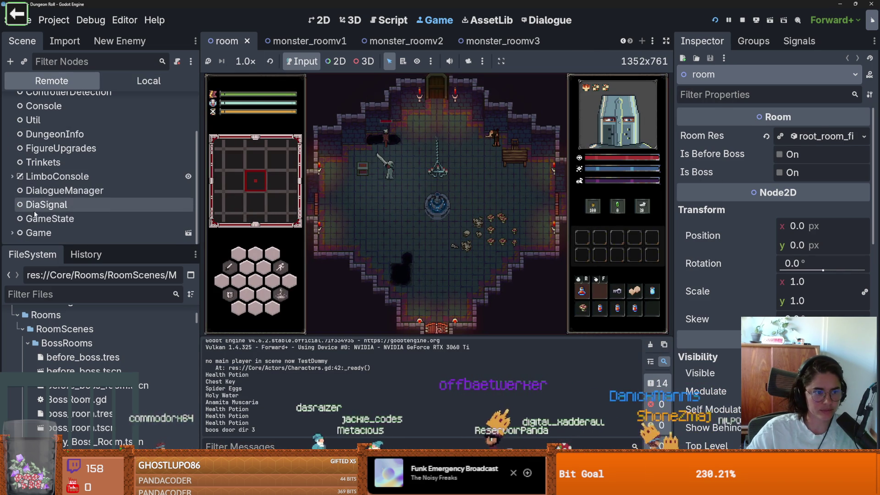
{"action": "left_click", "coordinate": [12, 232]}
{"action": "scroll", "coordinate": [27, 220], "scroll_direction": "down", "scroll_amount": 3}
{"action": "left_click", "coordinate": [22, 236]}
{"action": "scroll", "coordinate": [61, 211], "scroll_direction": "down", "scroll_amount": 5}
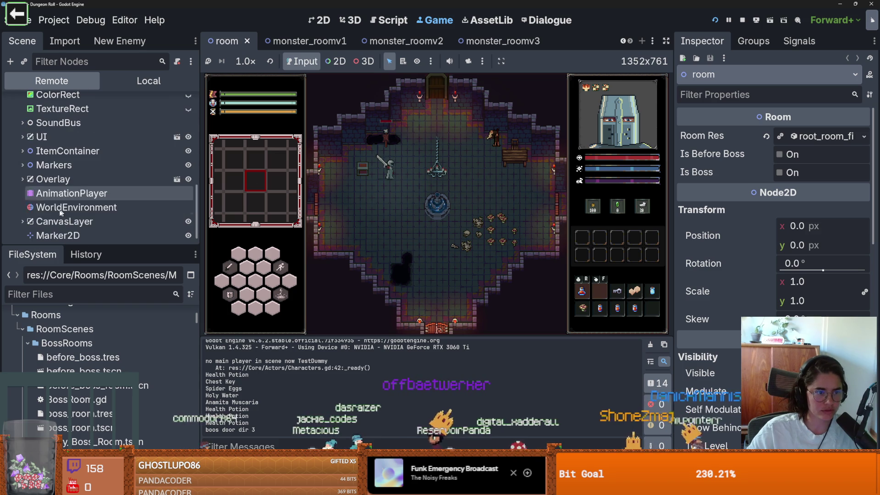
{"action": "scroll", "coordinate": [51, 170], "scroll_direction": "up", "scroll_amount": 8}
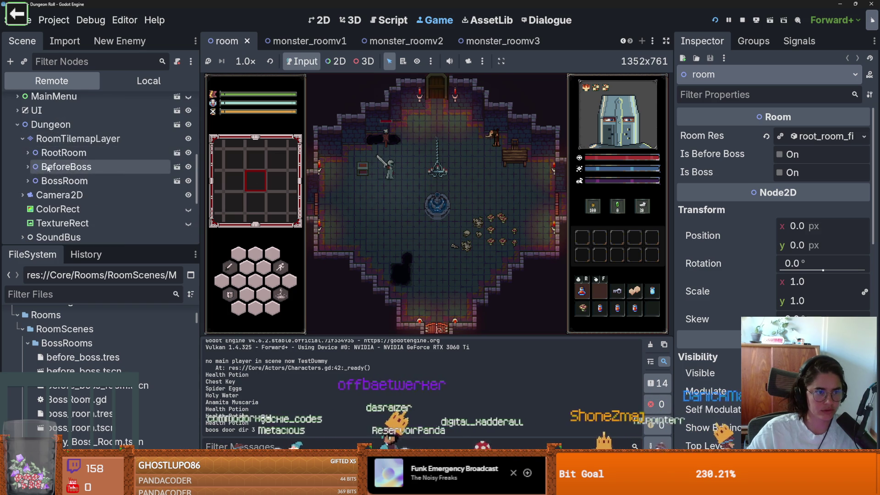
{"action": "left_click", "coordinate": [28, 153]}
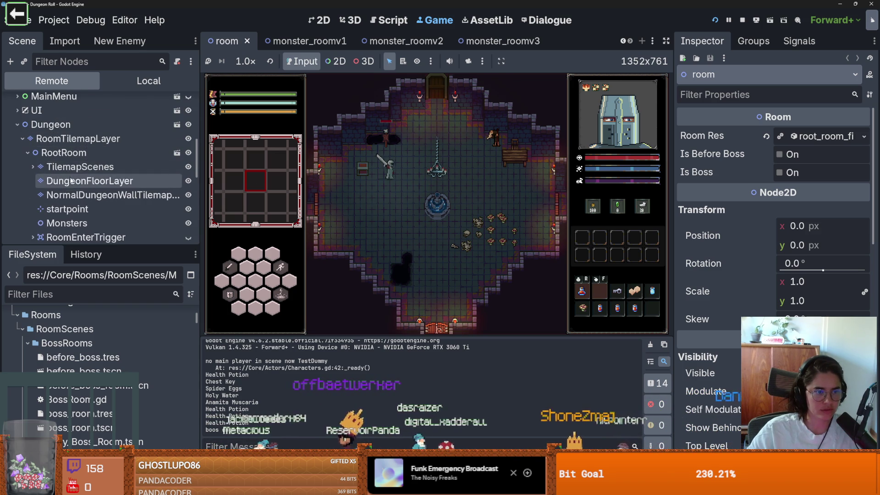
{"action": "scroll", "coordinate": [67, 181], "scroll_direction": "down", "scroll_amount": 5}
{"action": "left_click", "coordinate": [87, 190]}
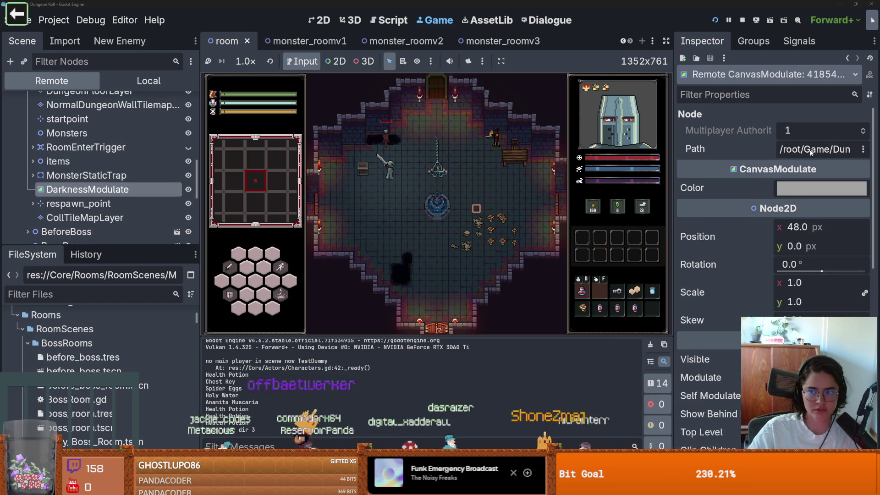
- Darken DarknessModulate's colour live, walk the player around, then stop with F8
{"action": "left_click", "coordinate": [794, 188]}
{"action": "mouse_move", "coordinate": [864, 220]}
{"action": "left_mouse_down"}
{"action": "mouse_move", "coordinate": [861, 268]}
{"action": "mouse_move", "coordinate": [862, 245]}
{"action": "left_mouse_up"}
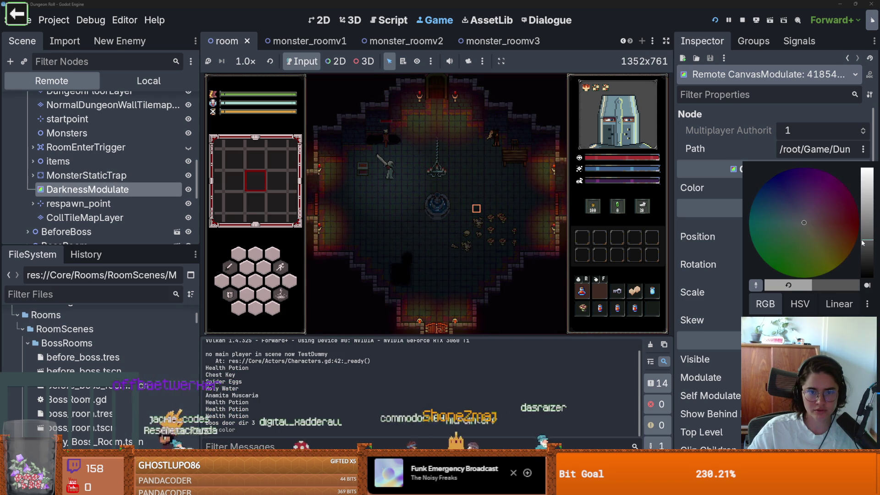
{"action": "left_click", "coordinate": [410, 196]}
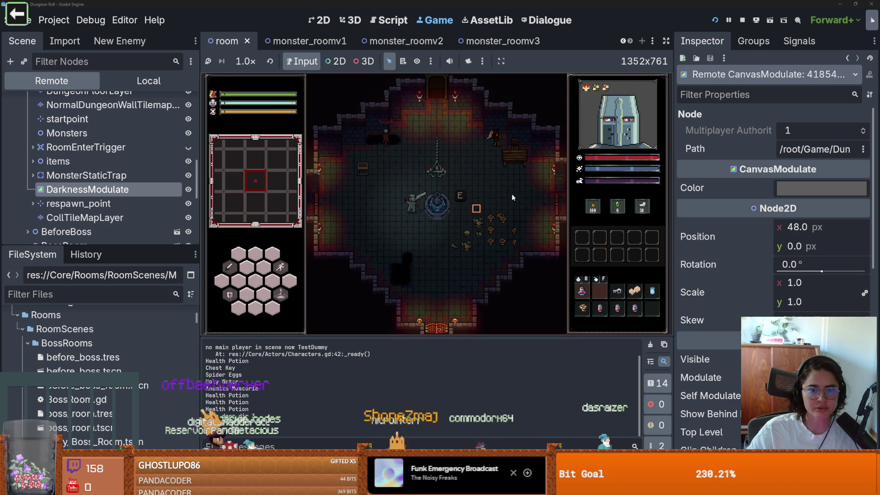
{"action": "left_click", "coordinate": [504, 229]}
{"action": "key", "text": "w"}
{"action": "key", "text": "F8"}
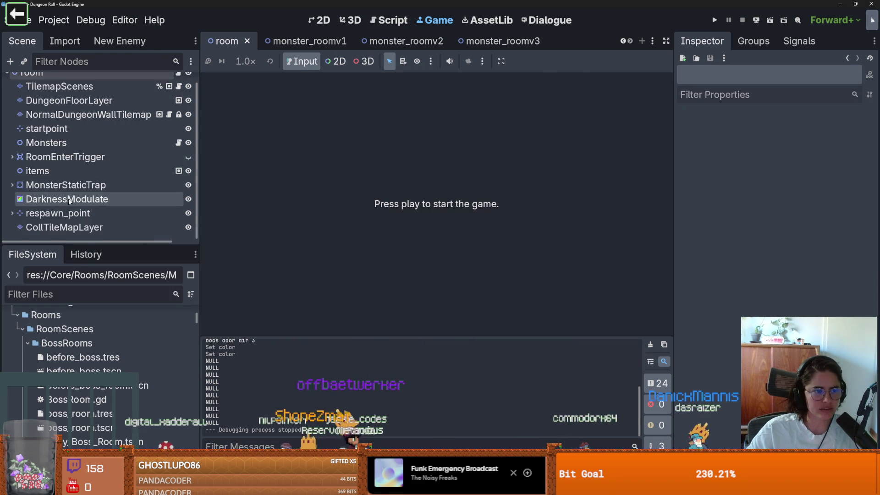
- Resize the FileSystem and Scene docks, briefly checking the monster_roomv1 scene
{"action": "mouse_move", "coordinate": [89, 245]}
{"action": "left_mouse_down"}
{"action": "mouse_move", "coordinate": [94, 305]}
{"action": "mouse_move", "coordinate": [108, 181]}
{"action": "mouse_move", "coordinate": [114, 192]}
{"action": "left_mouse_up"}
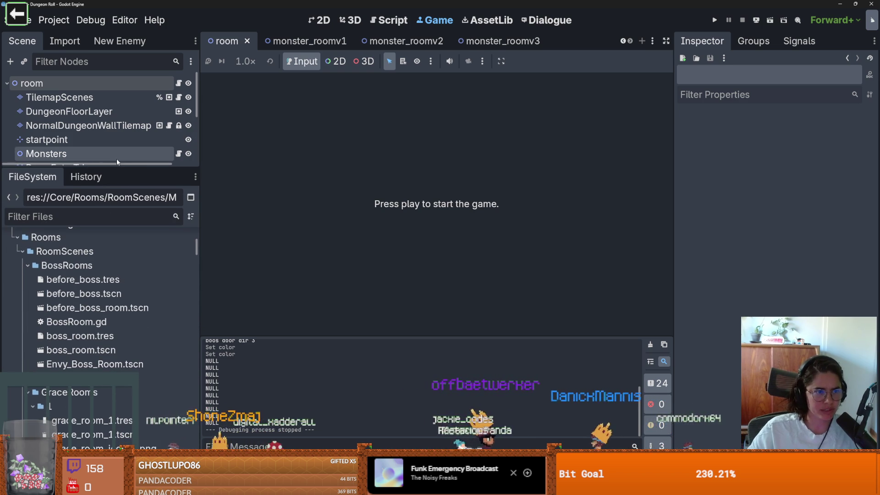
{"action": "left_click_drag", "start_coordinate": [118, 164], "coordinate": [118, 233]}
{"action": "left_click", "coordinate": [298, 41]}
{"action": "scroll", "coordinate": [119, 175], "scroll_direction": "down", "scroll_amount": 2}
{"action": "scroll", "coordinate": [118, 174], "scroll_direction": "up", "scroll_amount": 5}
{"action": "left_click", "coordinate": [169, 84]}
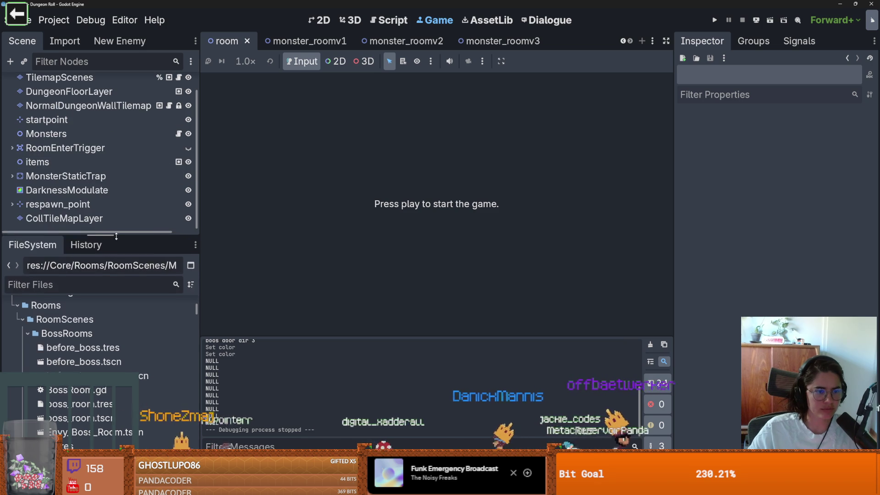
{"action": "left_click_drag", "start_coordinate": [116, 236], "coordinate": [116, 130]}
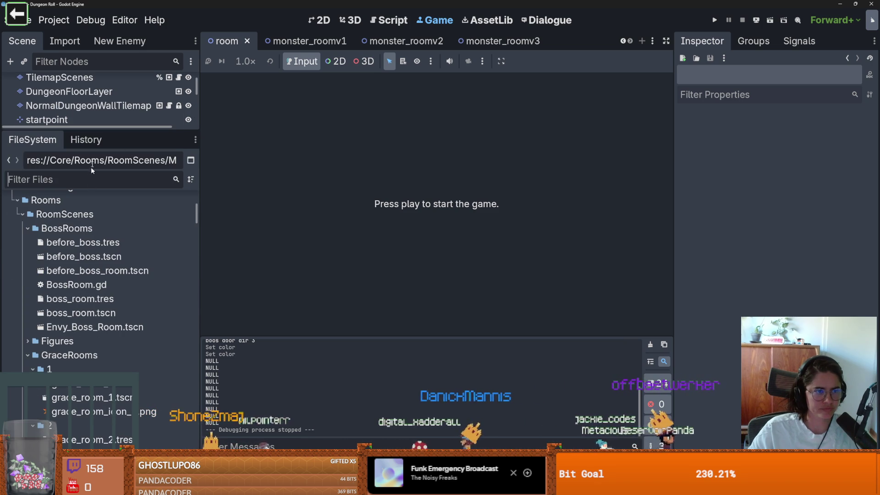
- Relaunch the game and filter the scene tree by name, selecting DarknessModulate
{"action": "left_click", "coordinate": [714, 21]}
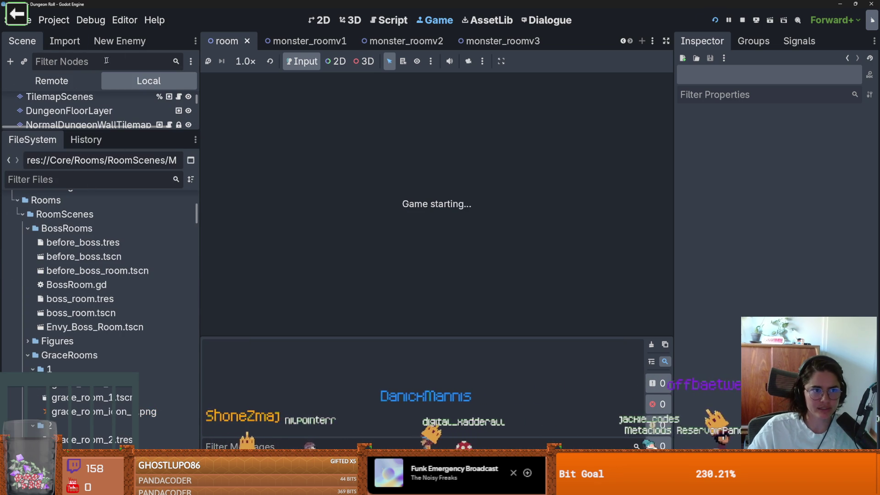
{"action": "left_click", "coordinate": [71, 62]}
{"action": "type", "text": "Env"}
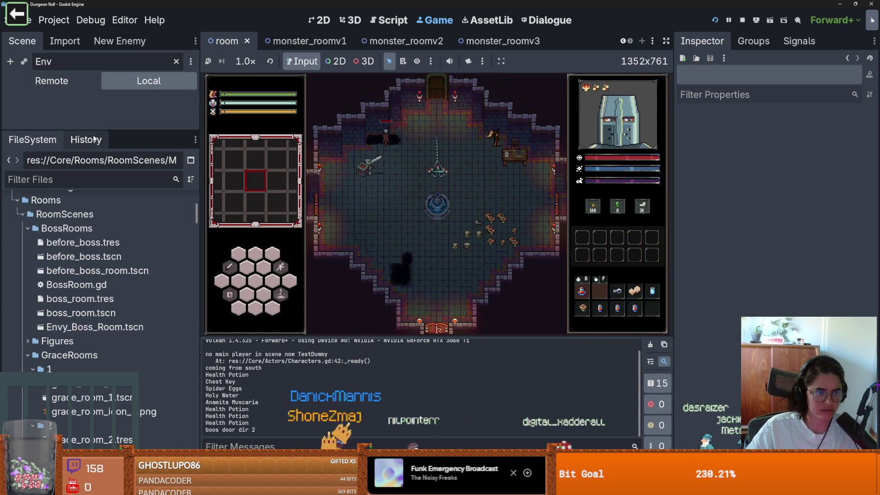
{"action": "key", "text": "BackSpace"}
{"action": "key", "text": "BackSpace"}
{"action": "scroll", "coordinate": [96, 204], "scroll_direction": "down", "scroll_amount": 1}
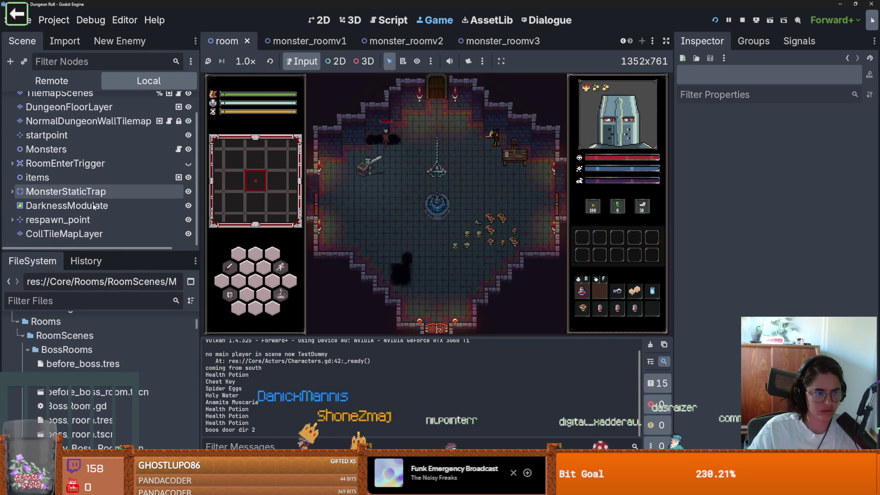
{"action": "left_click", "coordinate": [91, 206]}
{"action": "scroll", "coordinate": [90, 202], "scroll_direction": "up", "scroll_amount": 2}
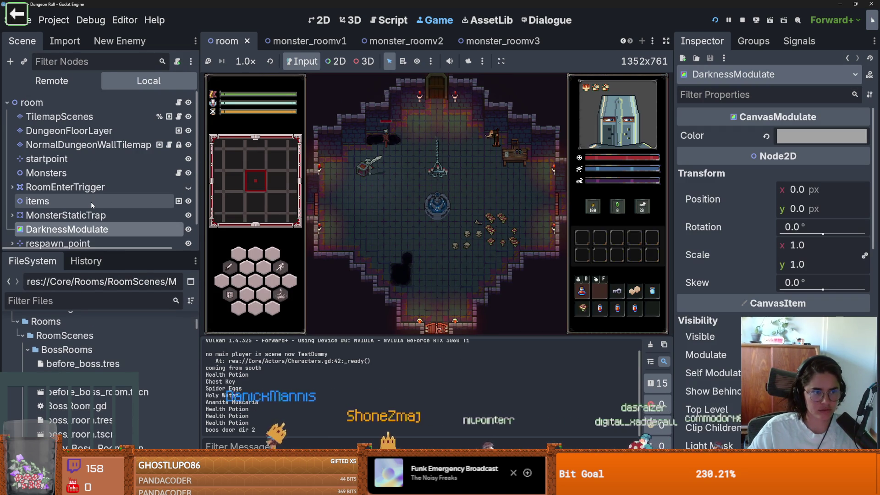
- Select the live WorldEnvironment node to see its game_environment resource, then stop the game
{"action": "left_click", "coordinate": [84, 84]}
{"action": "scroll", "coordinate": [86, 156], "scroll_direction": "up", "scroll_amount": 3}
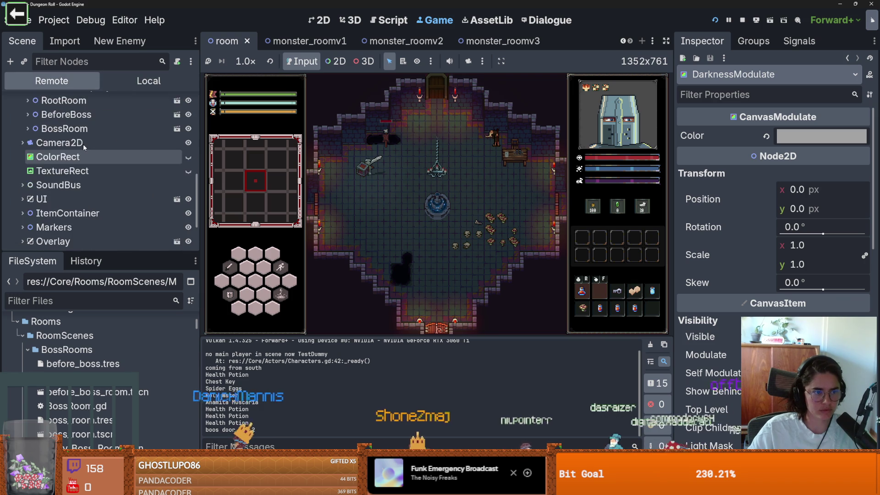
{"action": "scroll", "coordinate": [86, 156], "scroll_direction": "up", "scroll_amount": 5}
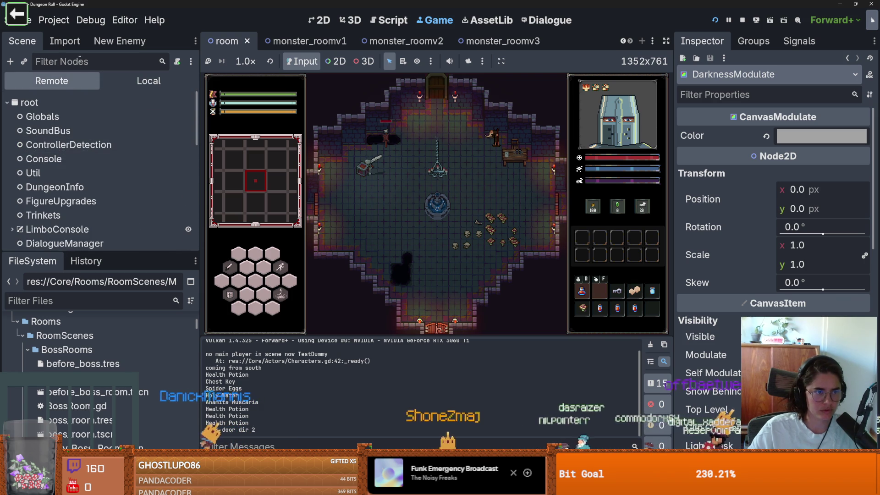
{"action": "type", "text": "World"}
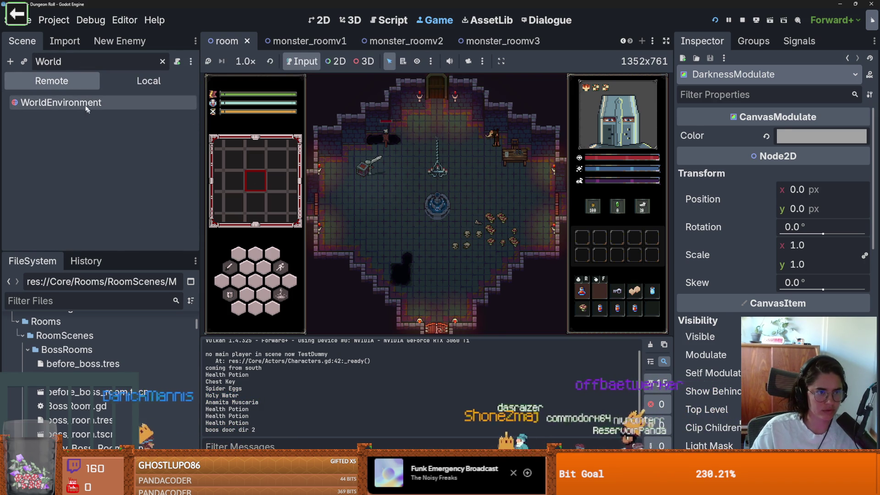
{"action": "left_click", "coordinate": [87, 103]}
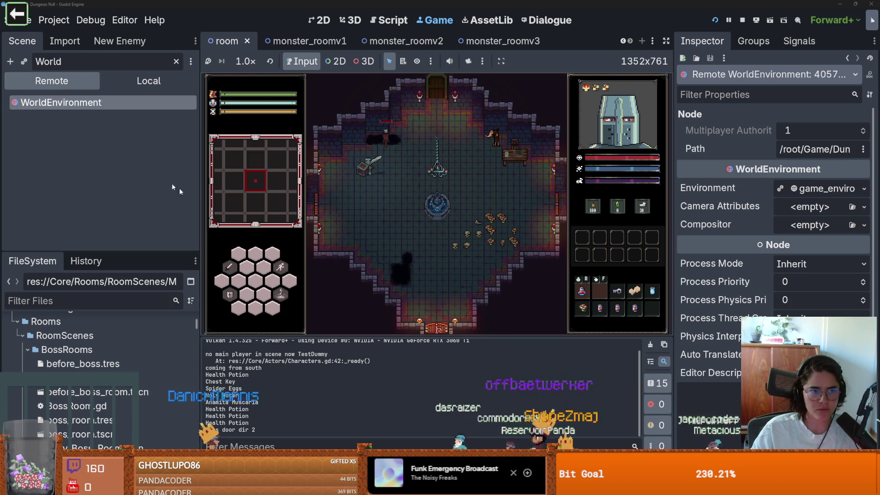
{"action": "scroll", "coordinate": [92, 348], "scroll_direction": "up", "scroll_amount": 10}
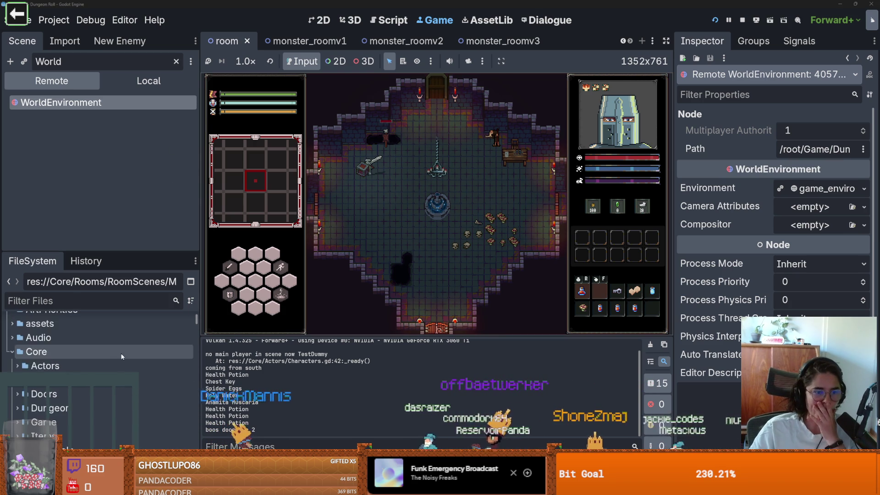
{"action": "left_click", "coordinate": [742, 19]}
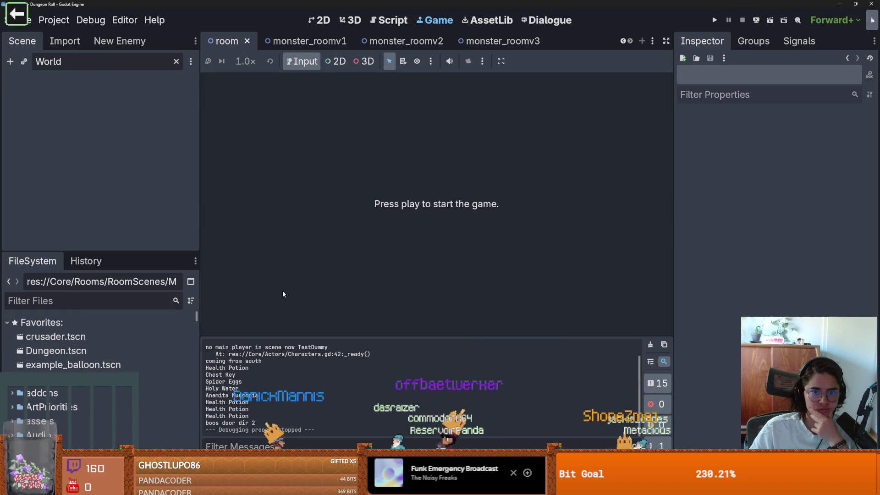
- Open Dungeon.tscn and expand its WorldEnvironment's environment settings in the 2D view
{"action": "double_click", "coordinate": [56, 351]}
{"action": "scroll", "coordinate": [85, 181], "scroll_direction": "down", "scroll_amount": 1}
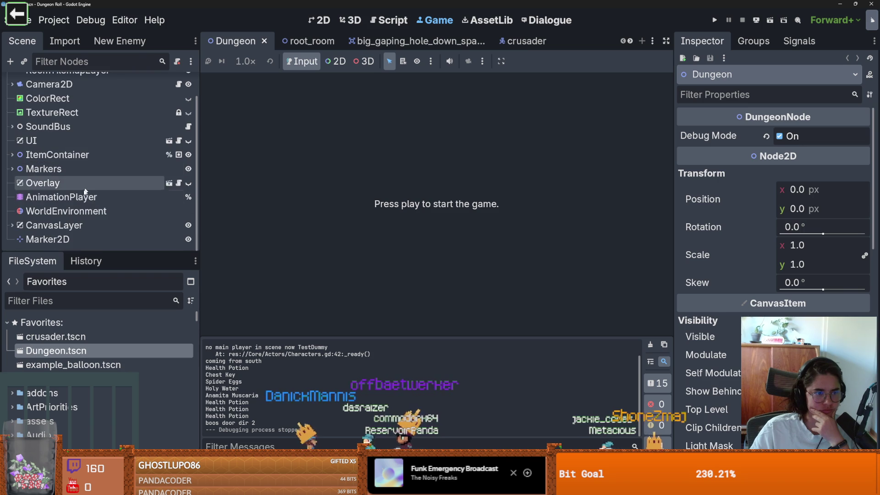
{"action": "left_click", "coordinate": [69, 210]}
{"action": "left_click", "coordinate": [327, 16]}
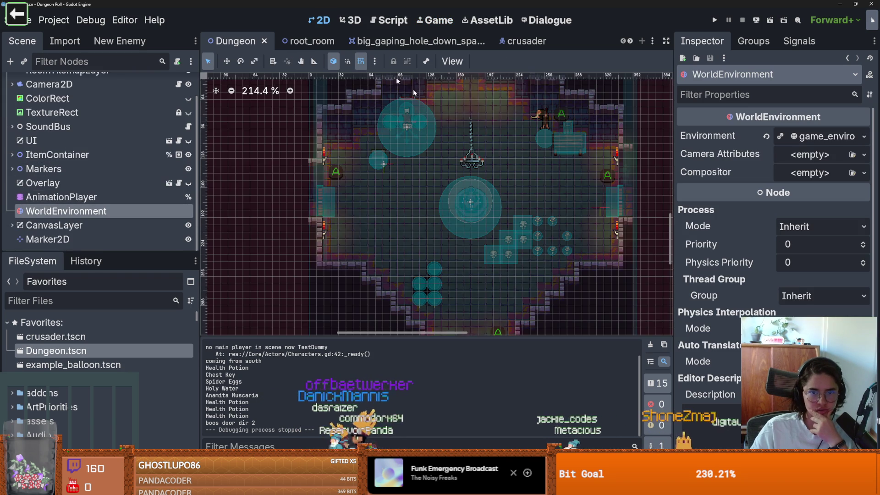
{"action": "left_click", "coordinate": [813, 137]}
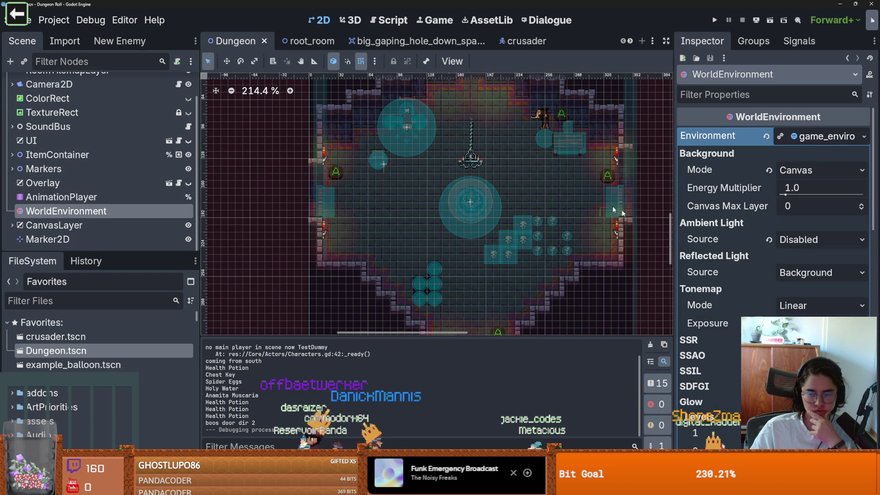
{"action": "scroll", "coordinate": [504, 198], "scroll_direction": "down", "scroll_amount": 2}
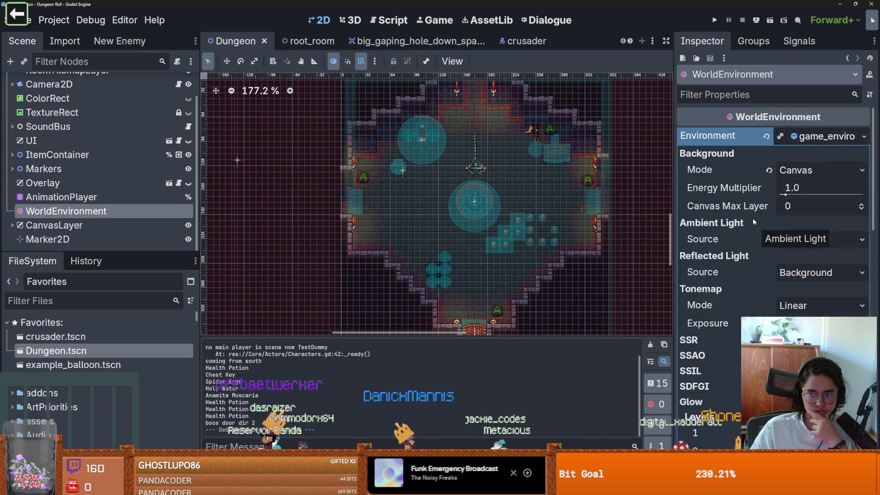
{"action": "scroll", "coordinate": [750, 214], "scroll_direction": "down", "scroll_amount": 5}
{"action": "scroll", "coordinate": [750, 214], "scroll_direction": "down", "scroll_amount": 10}
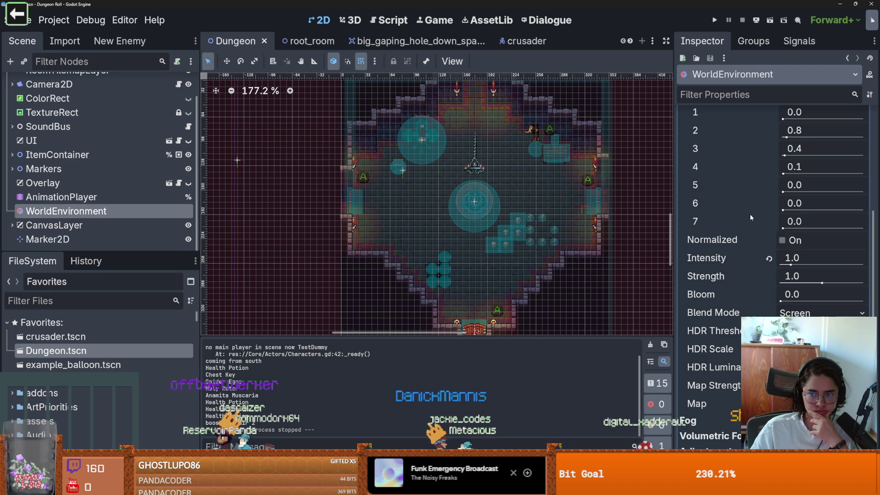
{"action": "scroll", "coordinate": [749, 213], "scroll_direction": "up", "scroll_amount": 15}
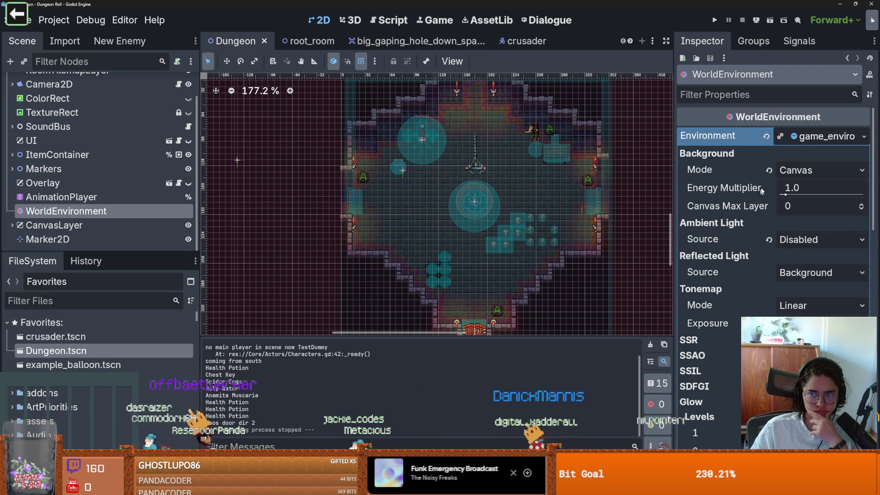
- Review the environment's glow settings, keeping Background mode as Canvas
{"action": "left_click", "coordinate": [794, 173]}
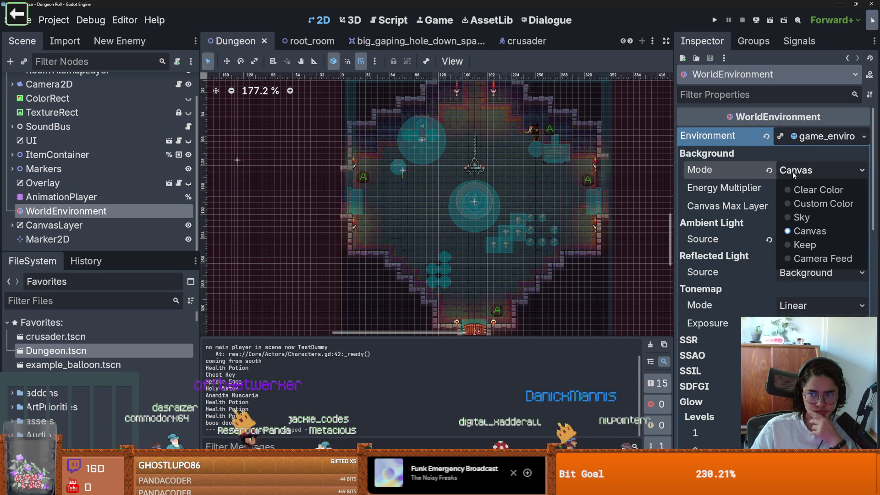
{"action": "left_click", "coordinate": [794, 175]}
{"action": "mouse_move", "coordinate": [760, 196]}
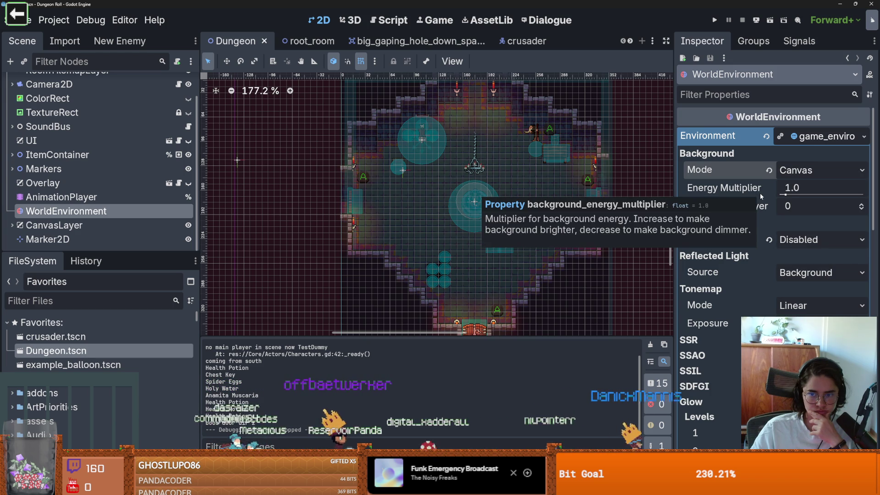
{"action": "scroll", "coordinate": [757, 213], "scroll_direction": "down", "scroll_amount": 2}
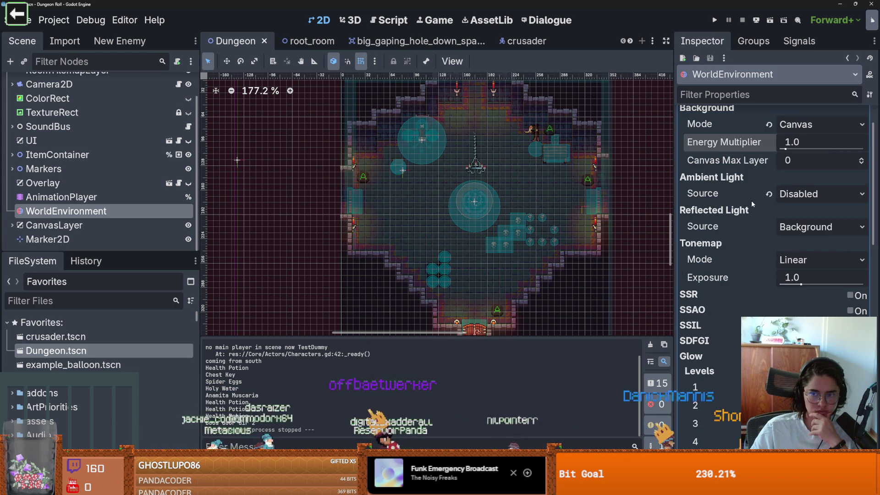
{"action": "scroll", "coordinate": [771, 298], "scroll_direction": "down", "scroll_amount": 12}
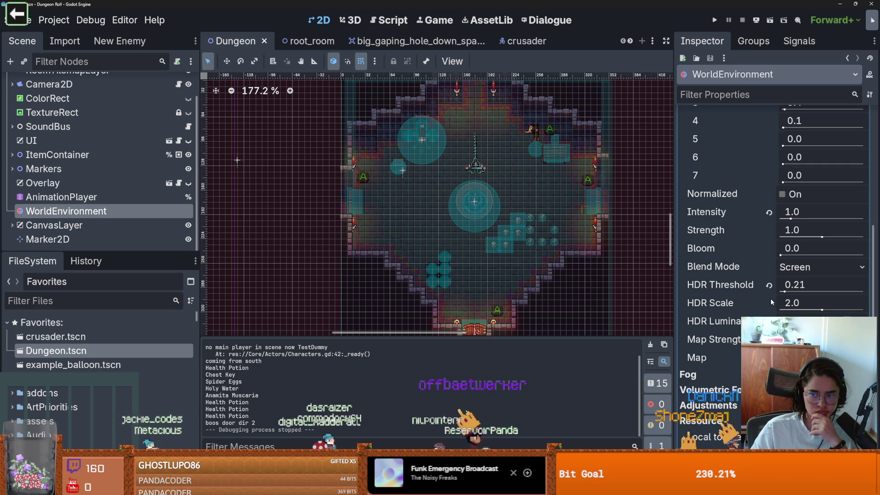
{"action": "mouse_move", "coordinate": [747, 287]}
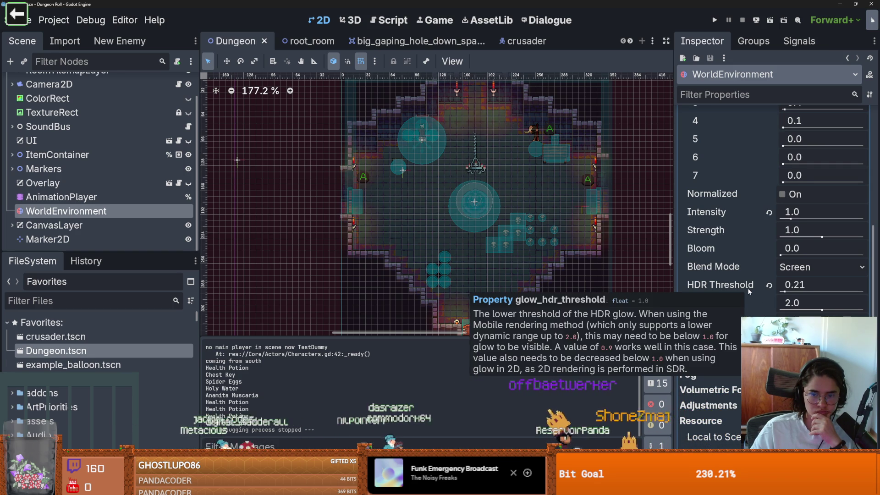
{"action": "scroll", "coordinate": [747, 288], "scroll_direction": "down", "scroll_amount": 2}
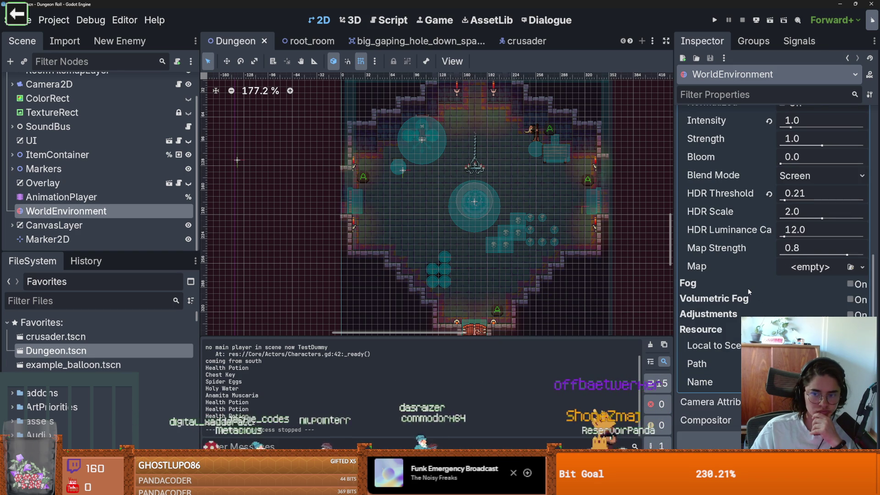
{"action": "scroll", "coordinate": [746, 287], "scroll_direction": "down", "scroll_amount": 1}
{"action": "scroll", "coordinate": [747, 288], "scroll_direction": "down", "scroll_amount": 6}
{"action": "scroll", "coordinate": [747, 288], "scroll_direction": "up", "scroll_amount": 12}
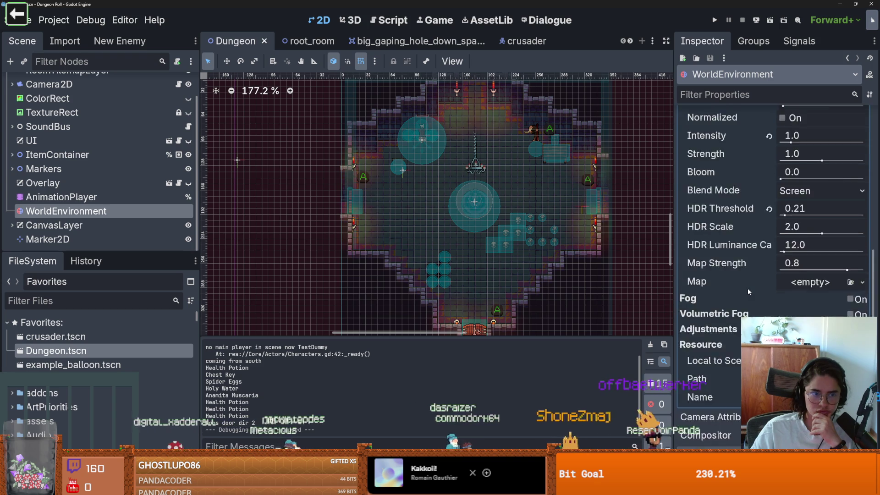
{"action": "scroll", "coordinate": [611, 178], "scroll_direction": "up", "scroll_amount": 1}
{"action": "scroll", "coordinate": [719, 173], "scroll_direction": "up", "scroll_amount": 7}
{"action": "scroll", "coordinate": [710, 233], "scroll_direction": "down", "scroll_amount": 20}
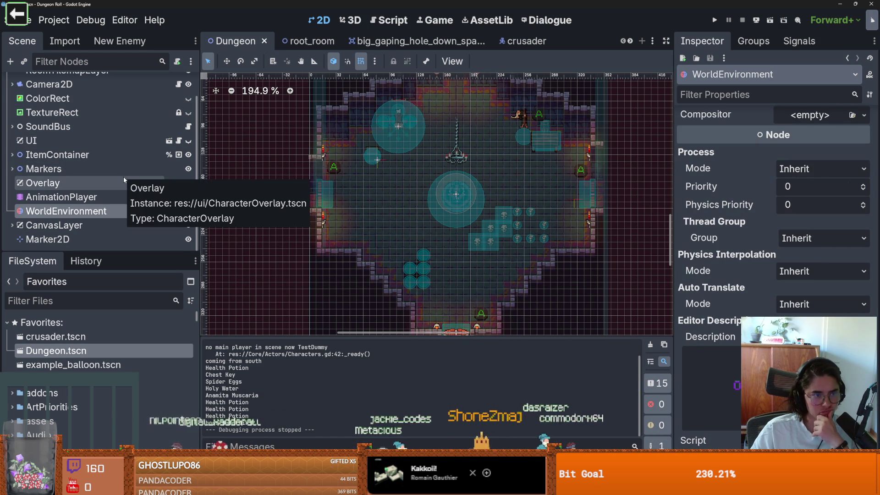
{"action": "scroll", "coordinate": [131, 172], "scroll_direction": "up", "scroll_amount": 2}
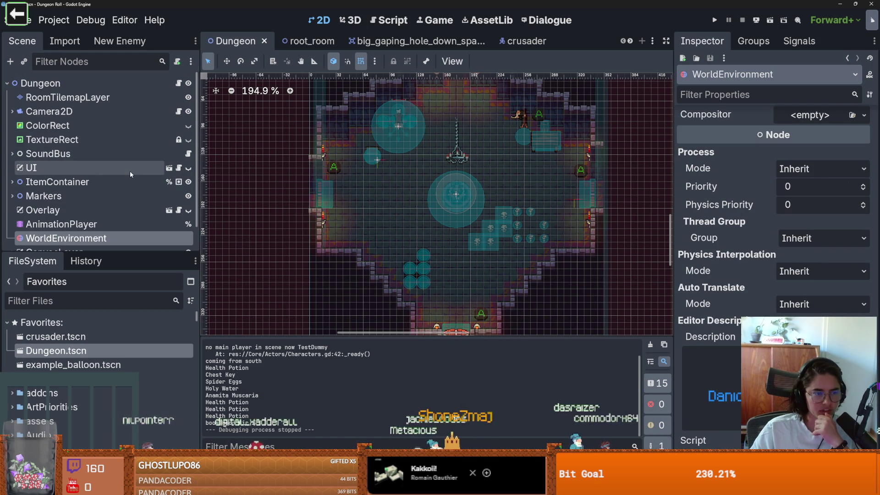
- In root_room, drag DarknessModulate's colour value down so the room goes nearly black
{"action": "left_click", "coordinate": [92, 98]}
{"action": "left_click", "coordinate": [307, 41]}
{"action": "scroll", "coordinate": [91, 138], "scroll_direction": "down", "scroll_amount": 5}
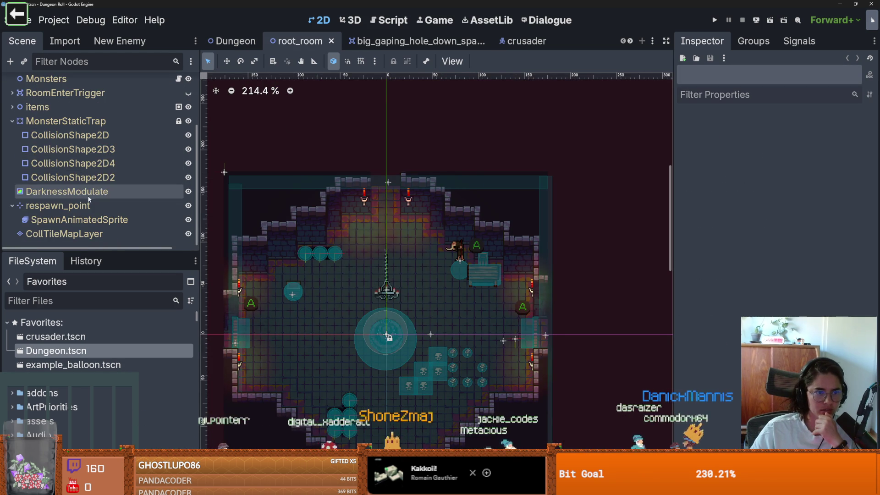
{"action": "left_click", "coordinate": [66, 191]}
{"action": "left_click", "coordinate": [816, 136]}
{"action": "left_click_drag", "start_coordinate": [865, 196], "coordinate": [866, 253]}
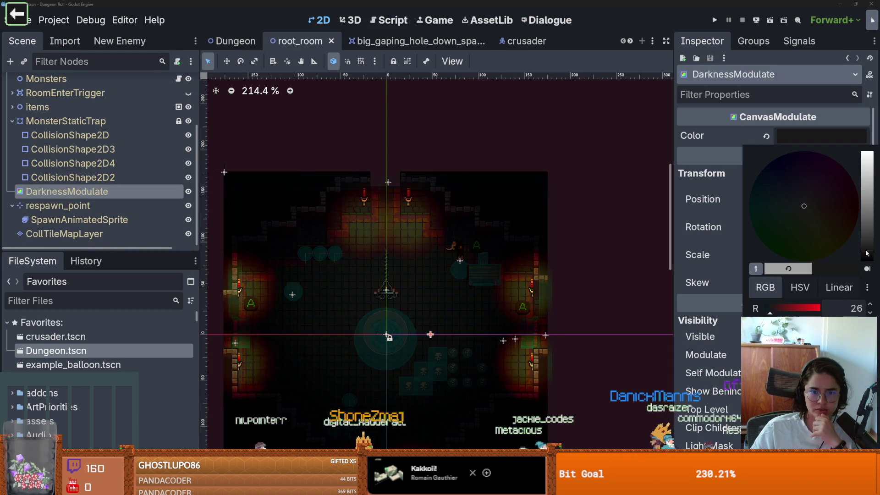
- Save and run the project, then walk through the top door and enter a room with debug on
{"action": "left_click", "coordinate": [718, 26]}
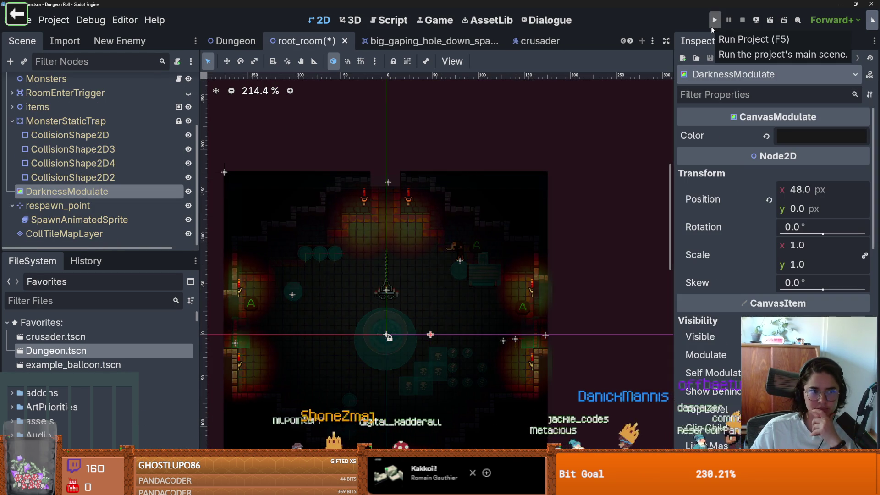
{"action": "left_click", "coordinate": [713, 20]}
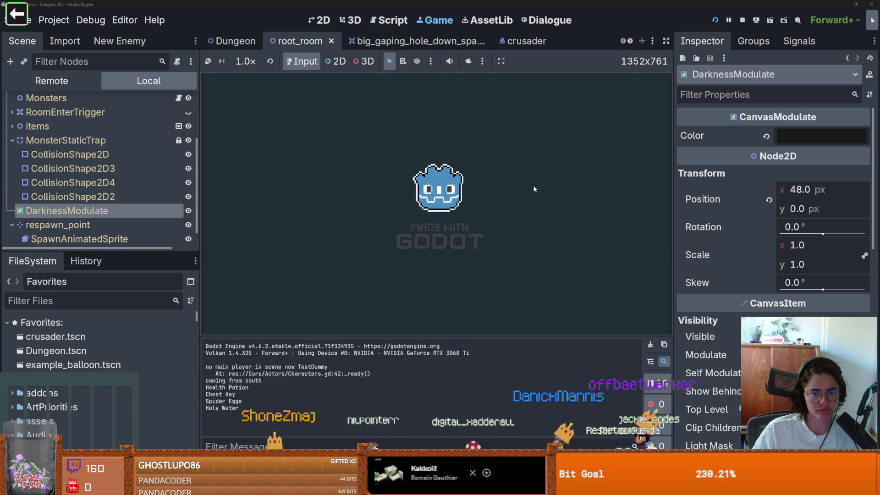
{"action": "key", "text": "w"}
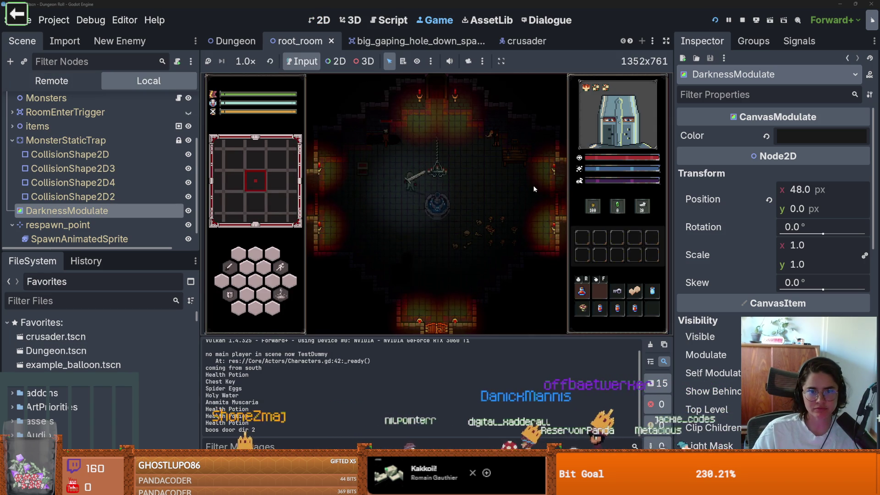
{"action": "left_click", "coordinate": [442, 231]}
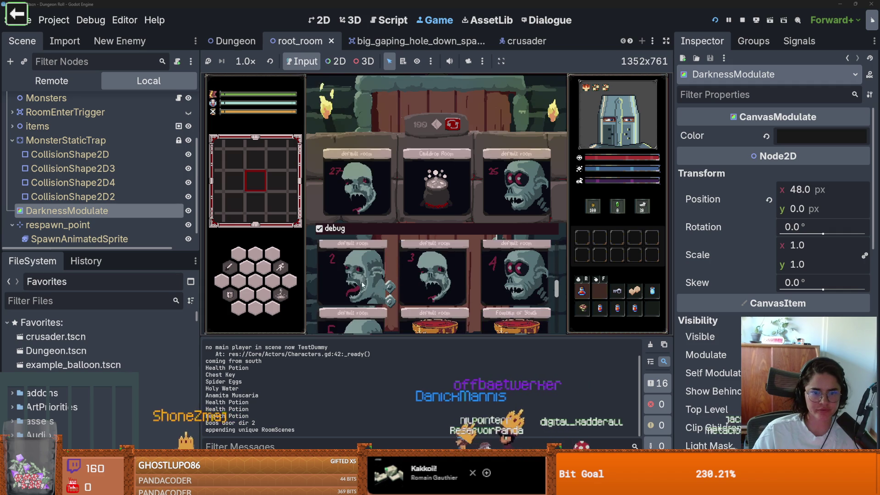
{"action": "left_click", "coordinate": [442, 265]}
- Explore the dark room and attack the monsters
{"action": "key", "text": "a"}
{"action": "key", "text": "w"}
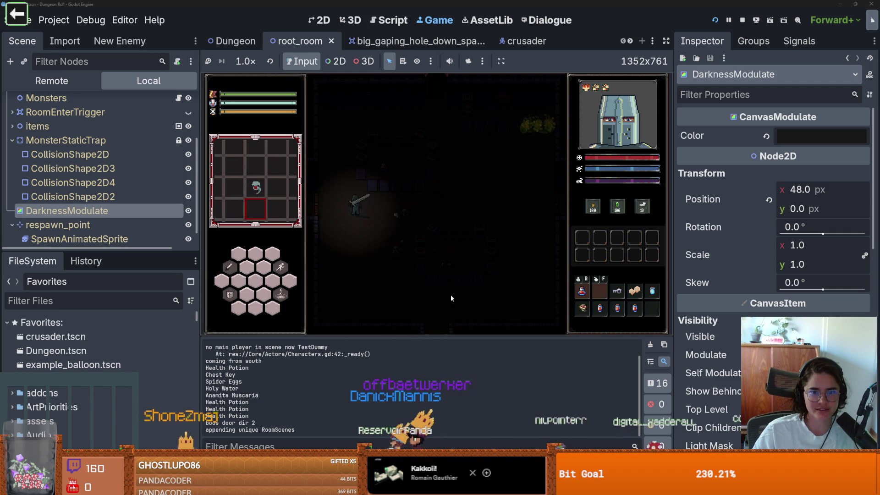
{"action": "key", "text": "d"}
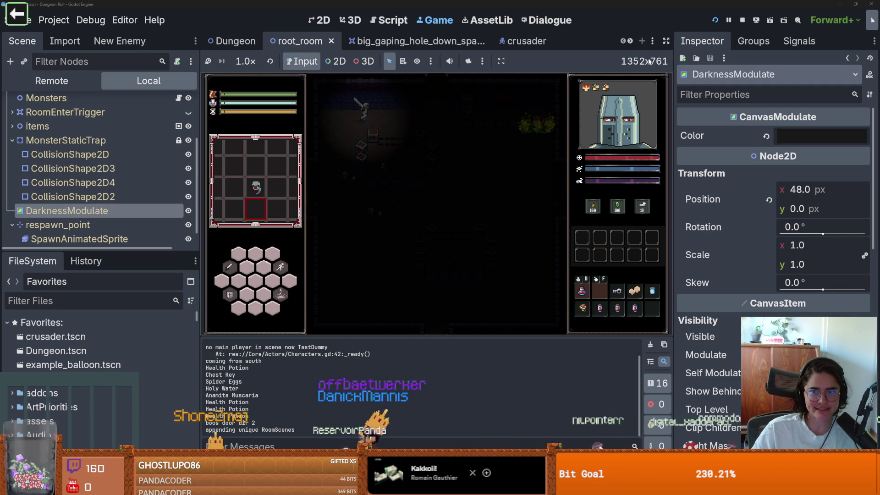
{"action": "key", "text": "s"}
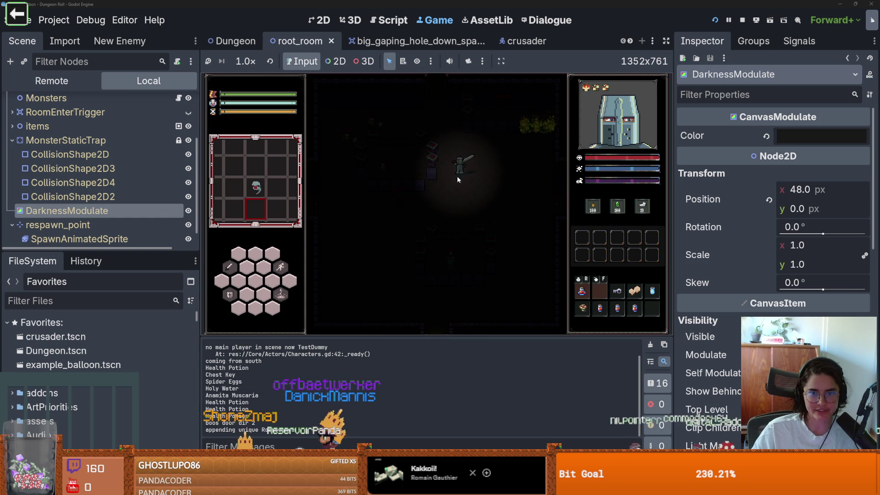
{"action": "left_click", "coordinate": [408, 205]}
{"action": "left_click", "coordinate": [408, 206]}
{"action": "key", "text": "d"}
{"action": "key", "text": "s"}
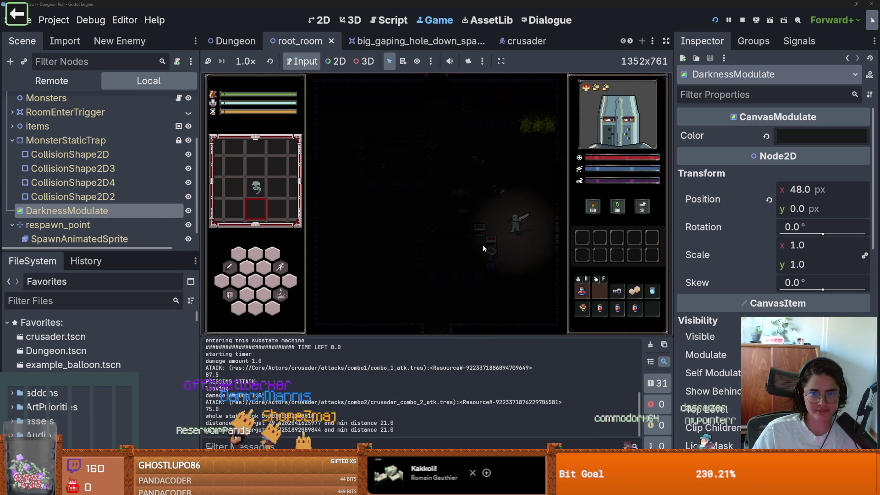
{"action": "key", "text": "s"}
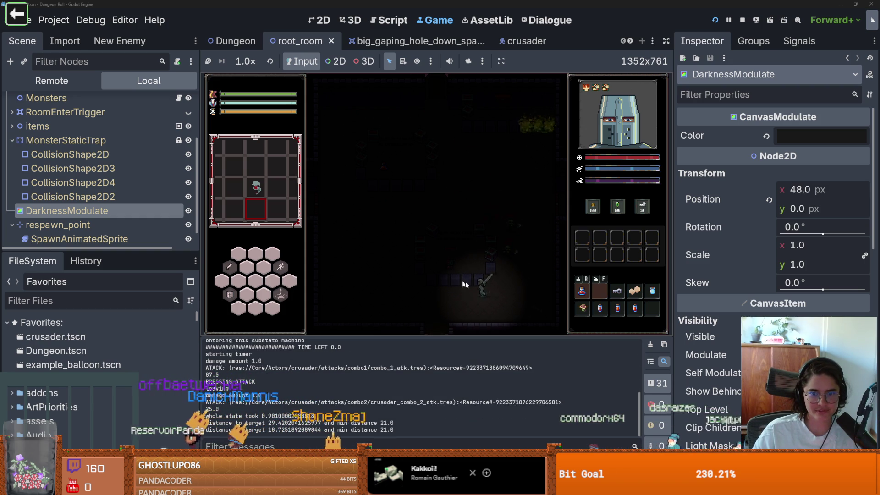
{"action": "left_click", "coordinate": [493, 282]}
{"action": "left_click", "coordinate": [505, 274]}
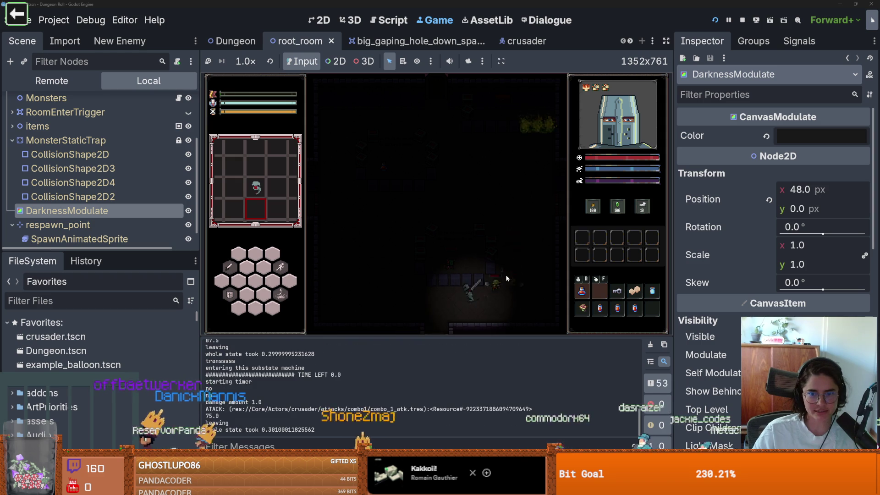
{"action": "key", "text": "a"}
{"action": "key", "text": "w"}
{"action": "key", "text": "w"}
{"action": "key", "text": "a"}
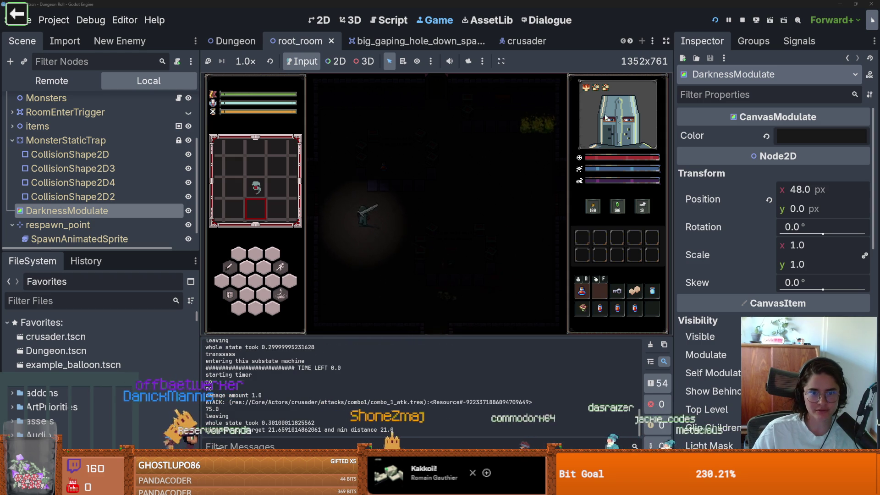
- Stop the game and save the scene back in the editor
{"action": "left_click", "coordinate": [742, 20]}
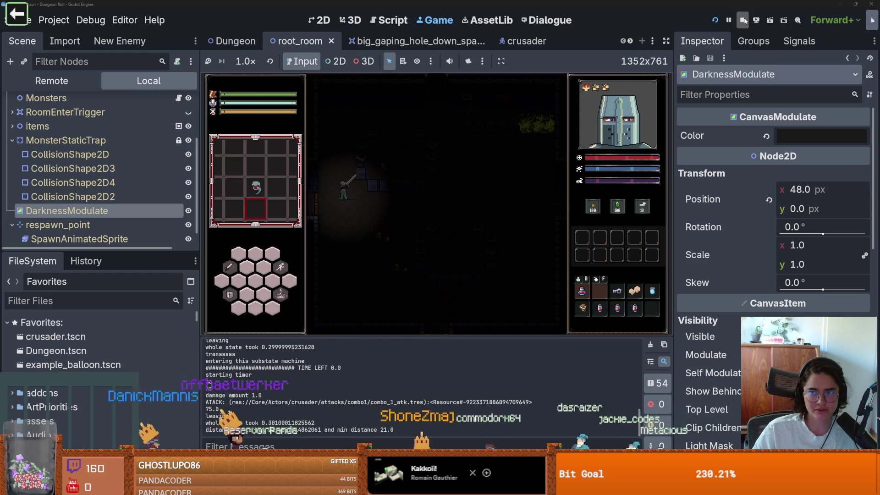
{"action": "key", "text": "ctrl+s"}
{"action": "scroll", "coordinate": [390, 225], "scroll_direction": "up", "scroll_amount": 3}
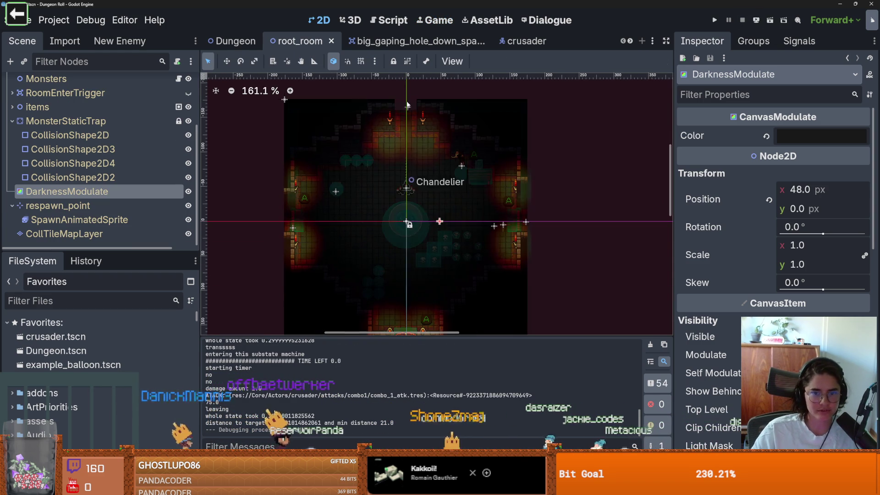
- Brighten root_room's darkness tint in the colour picker
{"action": "left_click", "coordinate": [820, 136]}
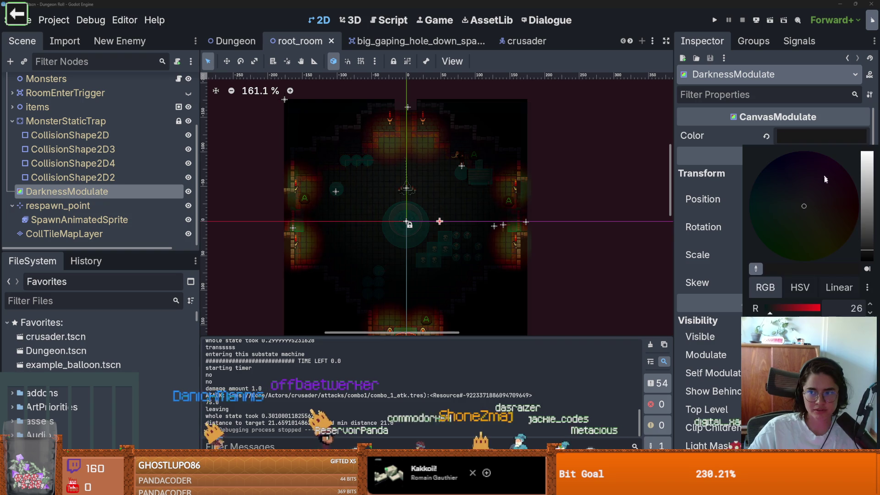
{"action": "left_click_drag", "start_coordinate": [867, 246], "coordinate": [870, 208]}
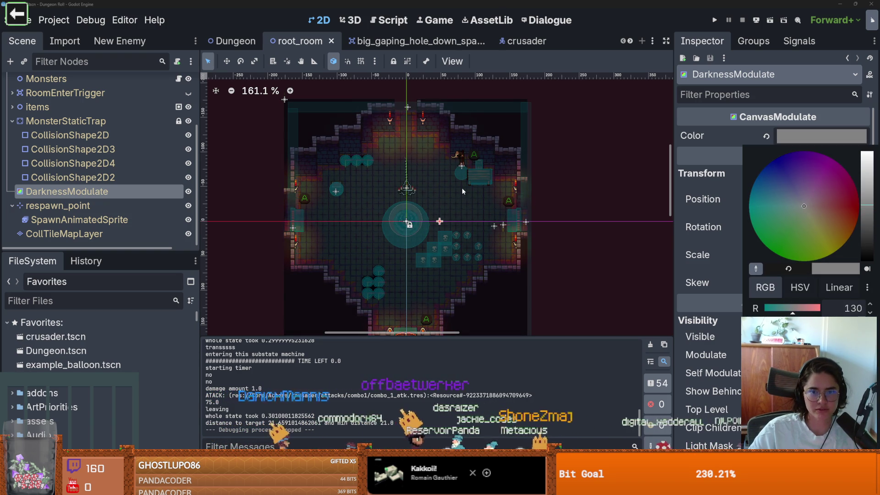
{"action": "left_click", "coordinate": [438, 21]}
{"action": "left_click", "coordinate": [435, 21]}
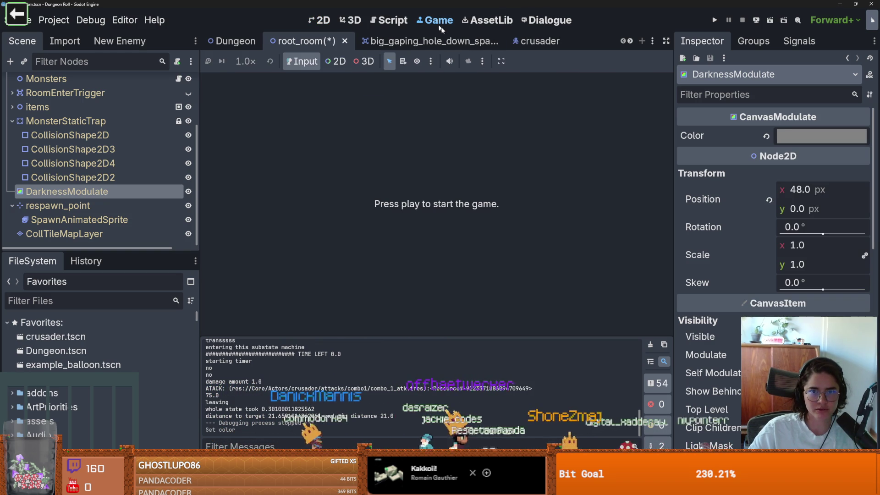
- Disable Embed Game on Next Play, enable Make Game Workspace Floating, and save
{"action": "left_click", "coordinate": [482, 61]}
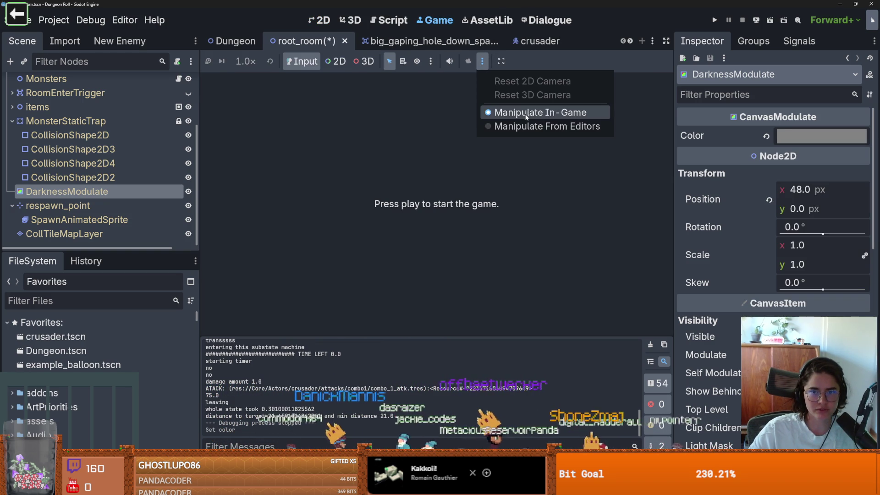
{"action": "left_click", "coordinate": [501, 61]}
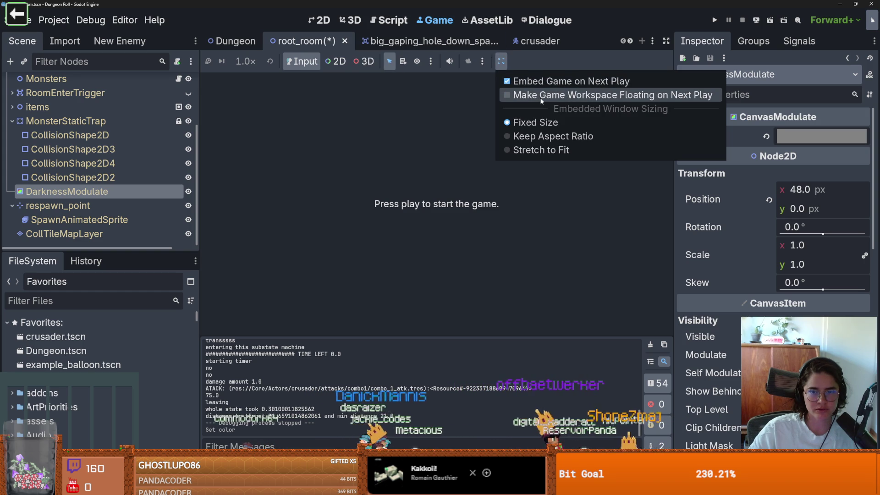
{"action": "left_click", "coordinate": [541, 96]}
{"action": "left_click", "coordinate": [501, 61]}
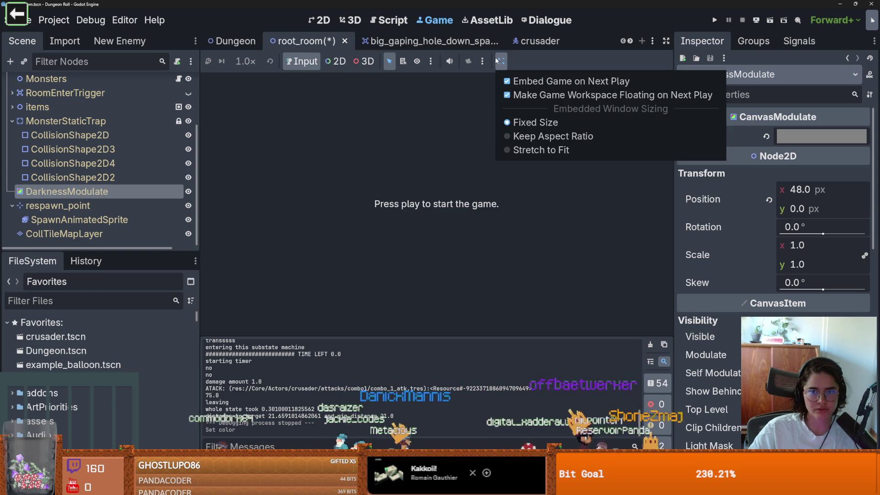
{"action": "left_click", "coordinate": [522, 80]}
{"action": "key", "text": "ctrl+s"}
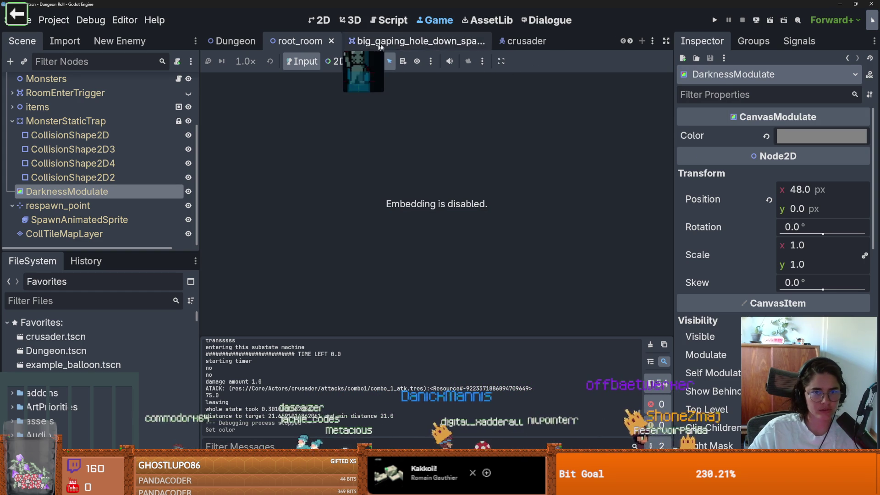
- Fine-tune root_room's darkness tint to red 139, then open the crusader scene
{"action": "left_click", "coordinate": [311, 40]}
{"action": "scroll", "coordinate": [453, 215], "scroll_direction": "up", "scroll_amount": 2}
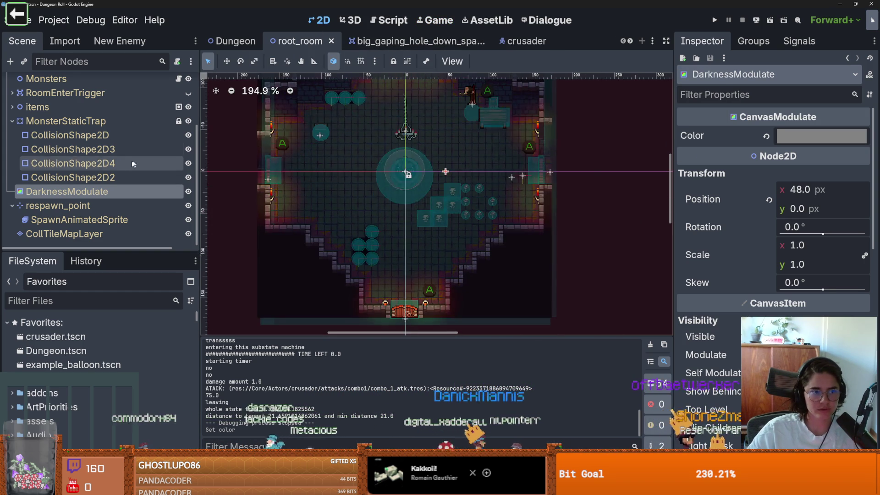
{"action": "left_click", "coordinate": [789, 136]}
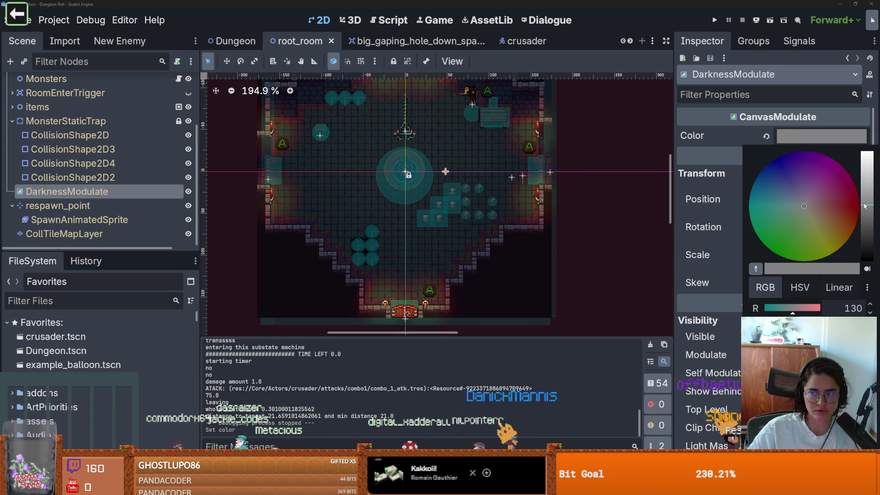
{"action": "mouse_move", "coordinate": [864, 206]}
{"action": "left_mouse_down"}
{"action": "mouse_move", "coordinate": [867, 220]}
{"action": "mouse_move", "coordinate": [869, 207]}
{"action": "left_mouse_up"}
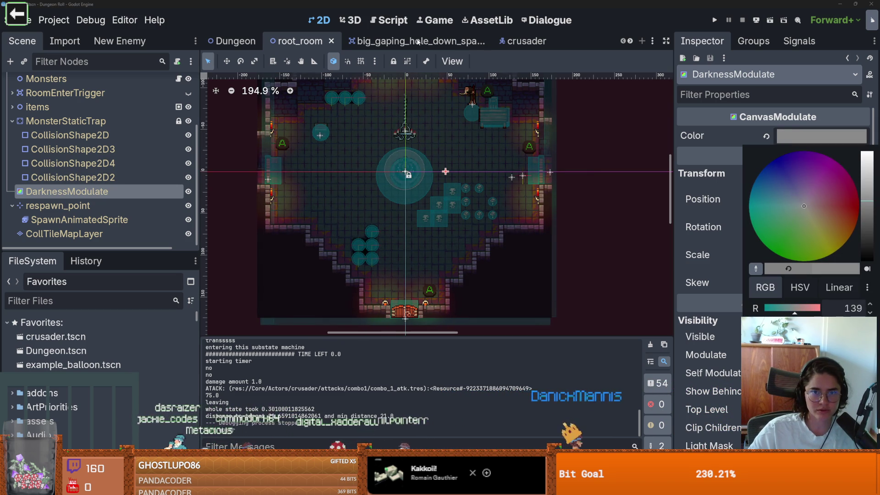
{"action": "left_click", "coordinate": [526, 41]}
{"action": "left_click", "coordinate": [526, 41]}
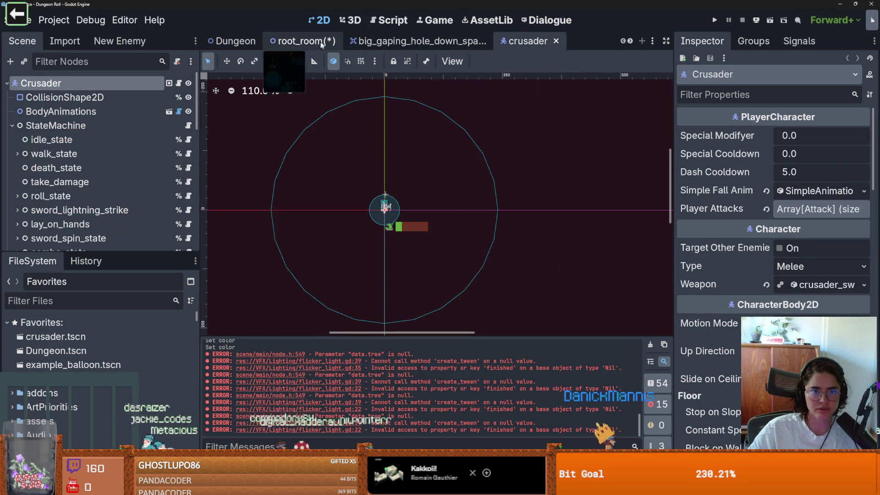
- Return to root_room and scroll the scene tab bar to reveal earlier open scenes
{"action": "left_click", "coordinate": [324, 42]}
{"action": "scroll", "coordinate": [596, 42], "scroll_direction": "down", "scroll_amount": 6}
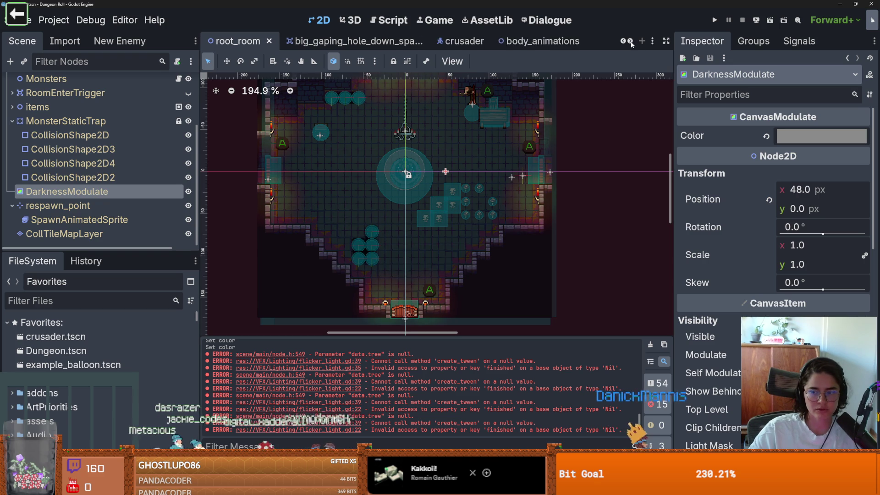
{"action": "scroll", "coordinate": [305, 42], "scroll_direction": "up", "scroll_amount": 4}
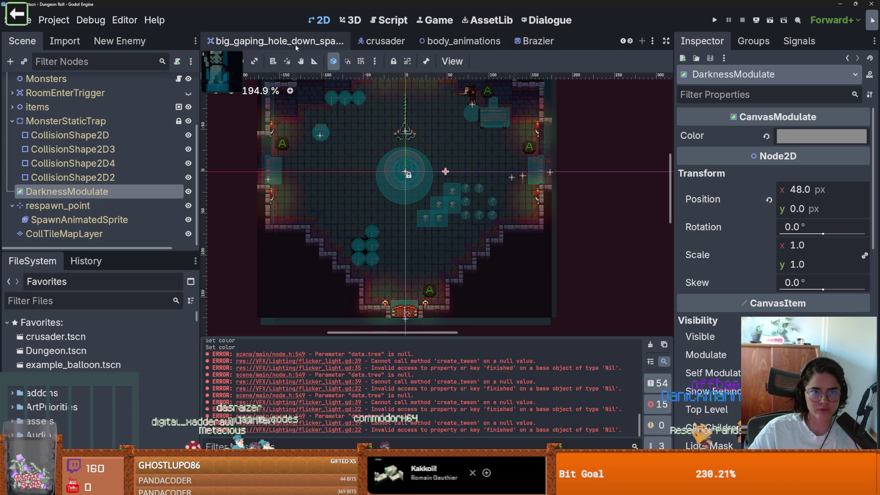
{"action": "scroll", "coordinate": [630, 42], "scroll_direction": "down", "scroll_amount": 4}
{"action": "left_click", "coordinate": [623, 43]}
{"action": "left_click", "coordinate": [624, 42]}
{"action": "left_click", "coordinate": [624, 43]}
{"action": "scroll", "coordinate": [626, 42], "scroll_direction": "down", "scroll_amount": 3}
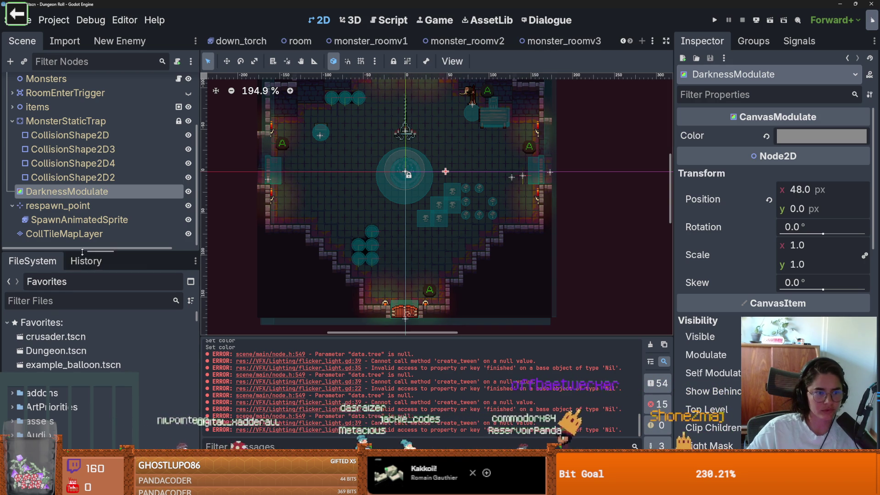
- Enlarge the FileSystem dock and open the monster_roomv3 scene
{"action": "left_click_drag", "start_coordinate": [82, 252], "coordinate": [83, 168]}
{"action": "left_click", "coordinate": [85, 214]}
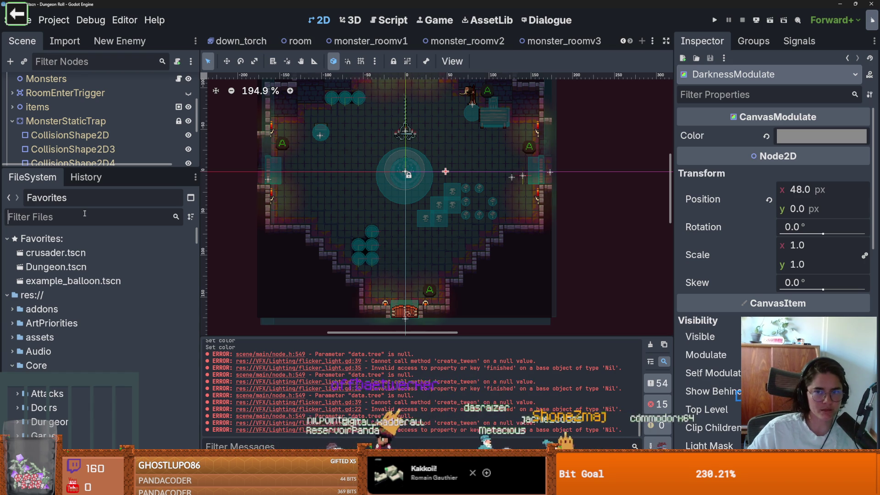
{"action": "left_click", "coordinate": [563, 41]}
{"action": "scroll", "coordinate": [345, 140], "scroll_direction": "up", "scroll_amount": 1}
{"action": "left_click_drag", "start_coordinate": [100, 167], "coordinate": [100, 238]}
- Select the TilemapScenes layer and pick Brazier from the Decorative scene tiles
{"action": "scroll", "coordinate": [80, 202], "scroll_direction": "down", "scroll_amount": 3}
{"action": "scroll", "coordinate": [81, 202], "scroll_direction": "up", "scroll_amount": 3}
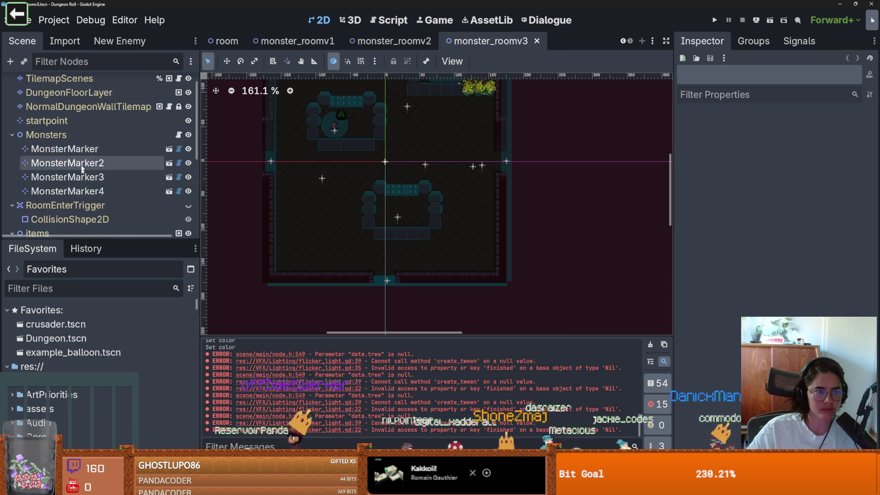
{"action": "left_click", "coordinate": [60, 97]}
{"action": "mouse_move", "coordinate": [400, 364]}
{"action": "left_mouse_down"}
{"action": "mouse_move", "coordinate": [376, 184]}
{"action": "mouse_move", "coordinate": [412, 338]}
{"action": "left_mouse_up"}
{"action": "left_click", "coordinate": [257, 278]}
{"action": "left_click", "coordinate": [381, 348]}
- Paint braziers beside the four pillars and run the game with F5
{"action": "scroll", "coordinate": [403, 146], "scroll_direction": "up", "scroll_amount": 4}
{"action": "left_click", "coordinate": [453, 250]}
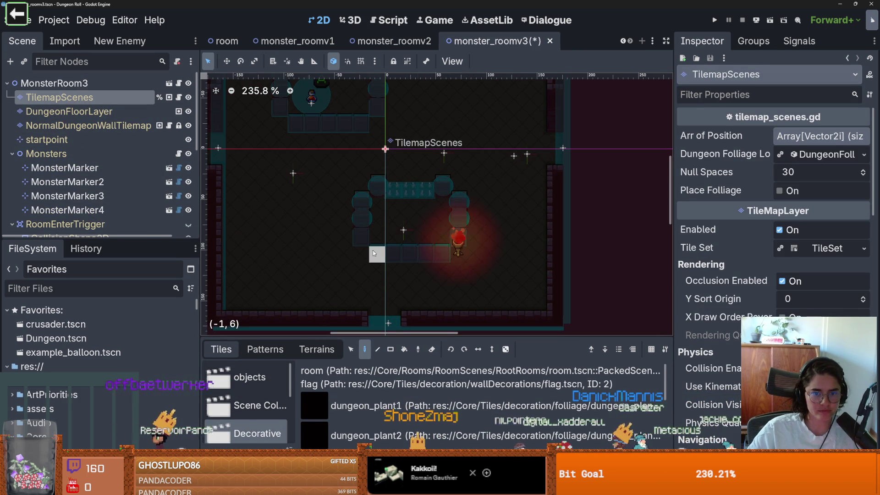
{"action": "left_click", "coordinate": [362, 250]}
{"action": "scroll", "coordinate": [375, 207], "scroll_direction": "up", "scroll_amount": 3}
{"action": "left_click", "coordinate": [376, 181]}
{"action": "left_click", "coordinate": [281, 181]}
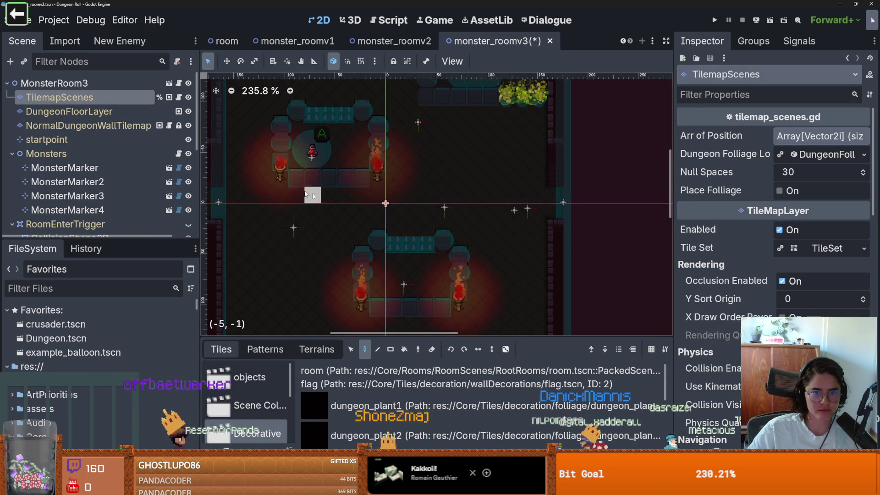
{"action": "scroll", "coordinate": [353, 205], "scroll_direction": "down", "scroll_amount": 3}
{"action": "key", "text": "F5"}
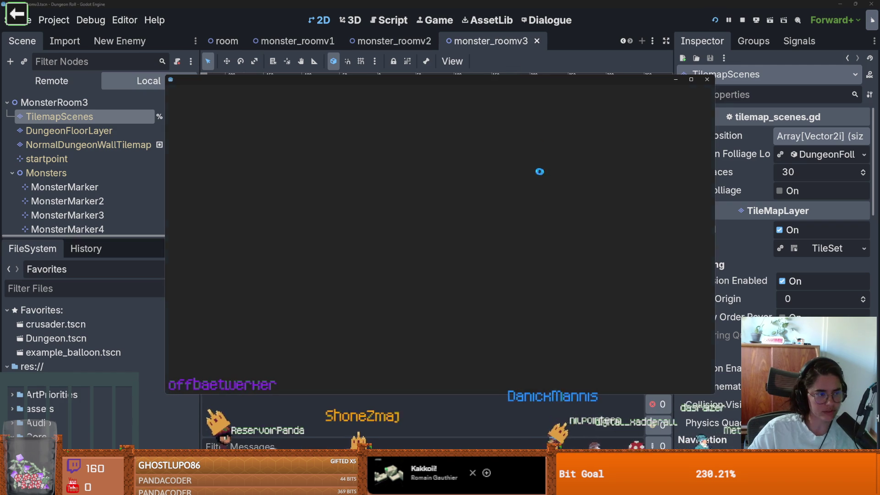
- Maximize the game, walk the knight through the top door and choose the next room
{"action": "left_click", "coordinate": [689, 80]}
{"action": "key", "text": "w"}
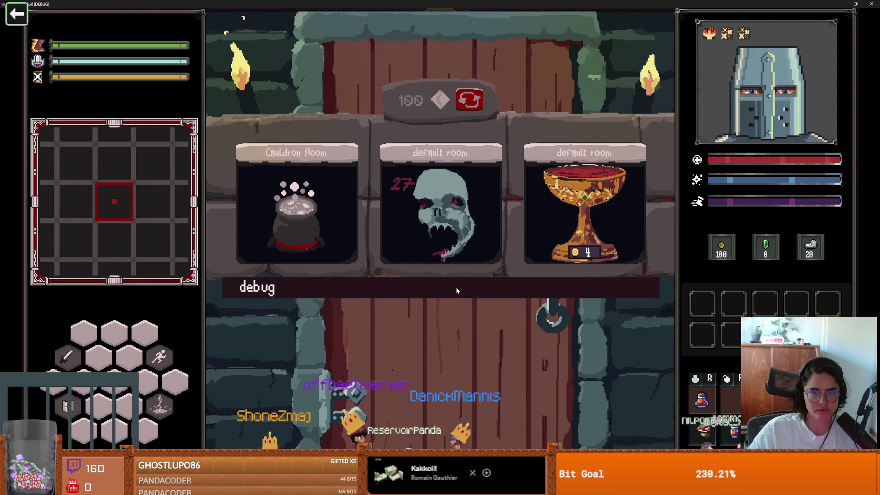
{"action": "left_click", "coordinate": [455, 287]}
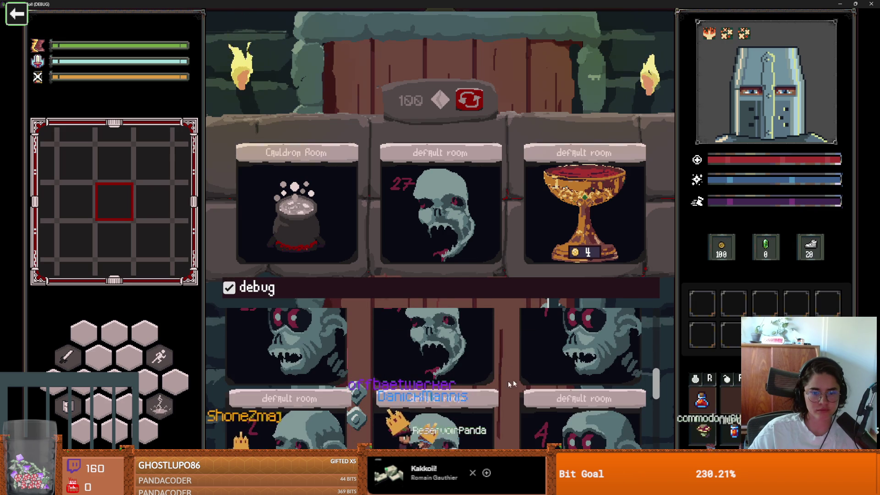
{"action": "left_click", "coordinate": [440, 272]}
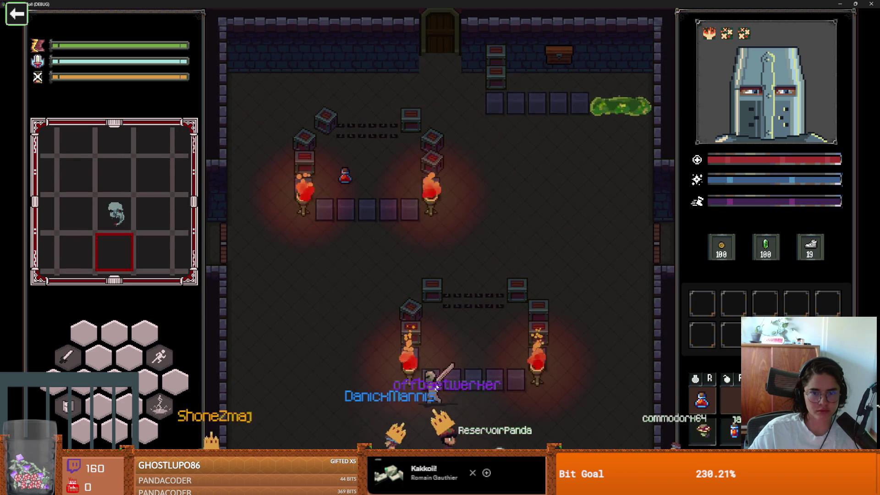
- Walk the knight up and right to pick up the health potion
{"action": "key", "text": "w"}
{"action": "key", "text": "d"}
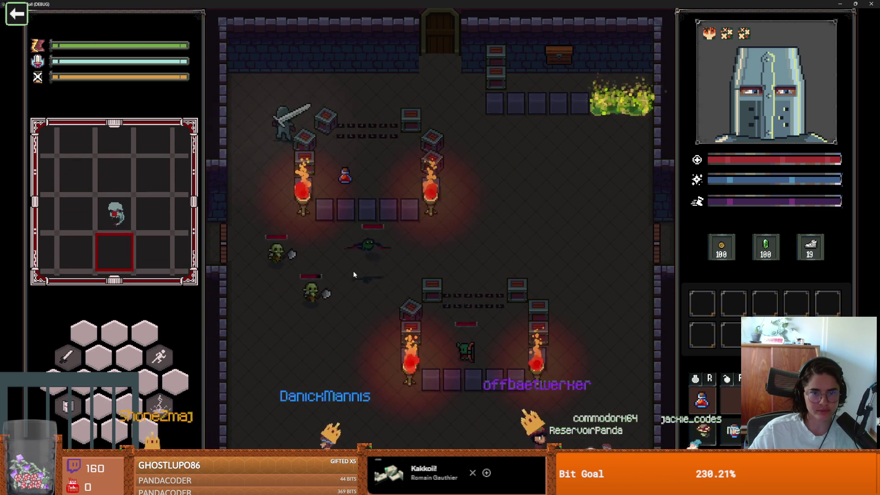
{"action": "key", "text": "e"}
- Engage the goblins with sword swings and lightning strikes while retreating between attacks
{"action": "key", "text": "d"}
{"action": "left_click", "coordinate": [468, 161]}
{"action": "key", "text": "d"}
{"action": "right_click", "coordinate": [467, 177]}
{"action": "key", "text": "s"}
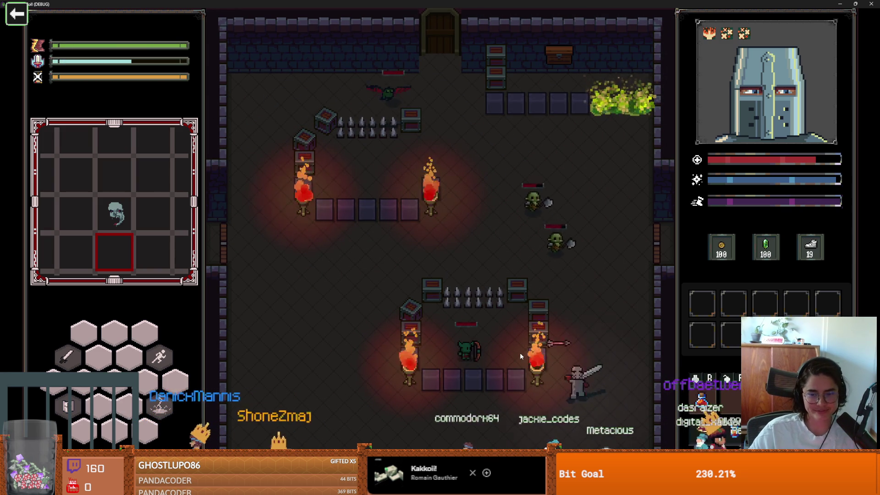
{"action": "left_click", "coordinate": [591, 270]}
{"action": "key", "text": "w"}
{"action": "key", "text": "a"}
{"action": "key", "text": "a"}
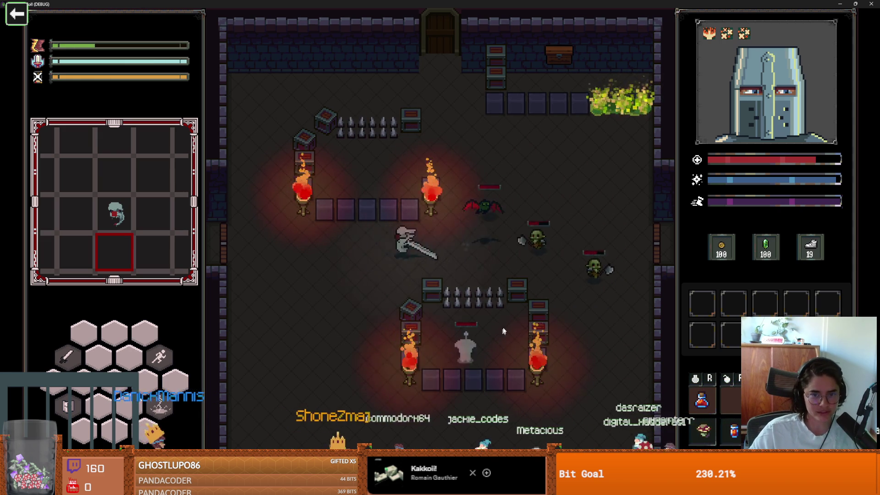
{"action": "key", "text": "s"}
{"action": "right_click", "coordinate": [456, 315]}
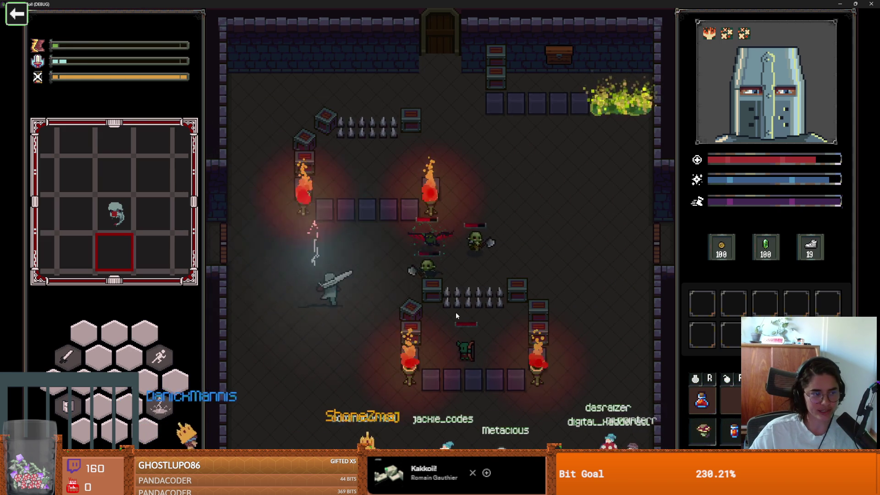
- Dodge, unleash a fiery burst and finish off the remaining goblins
{"action": "key", "text": "s"}
{"action": "key", "text": "d"}
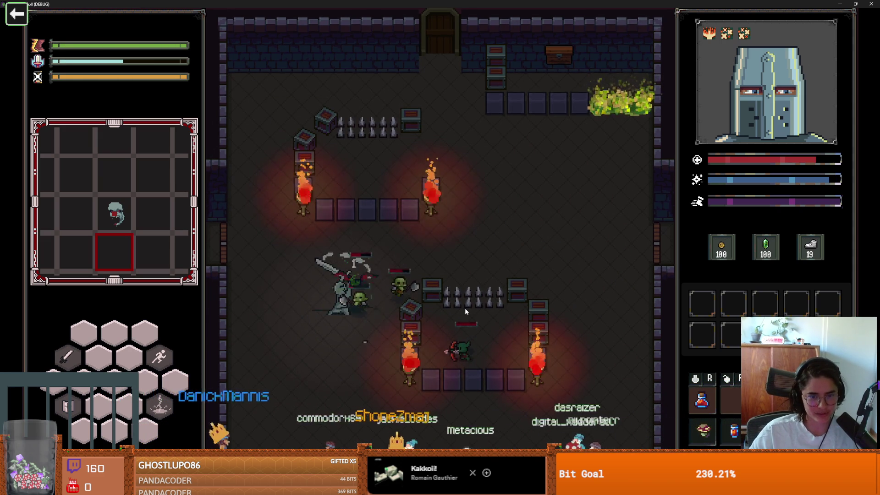
{"action": "key", "text": "a"}
{"action": "key", "text": "s"}
{"action": "key", "text": "d"}
{"action": "key", "text": "w"}
{"action": "key", "text": "d"}
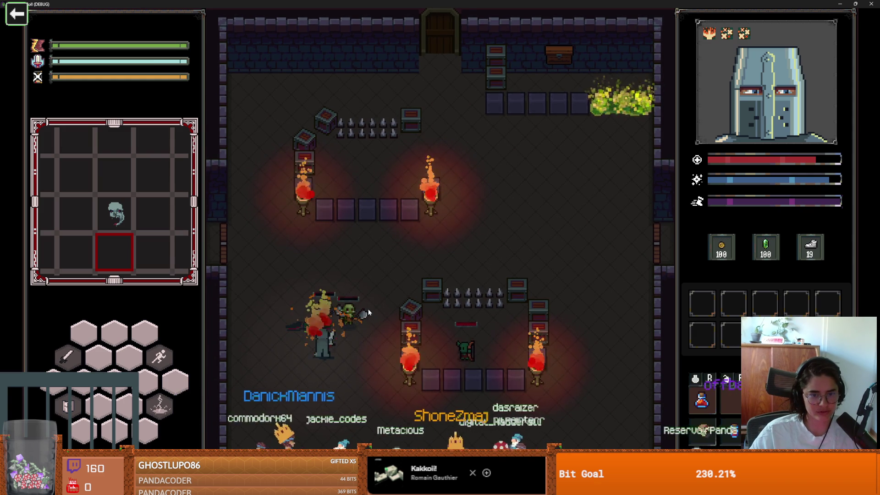
{"action": "key", "text": "s"}
{"action": "key", "text": "d"}
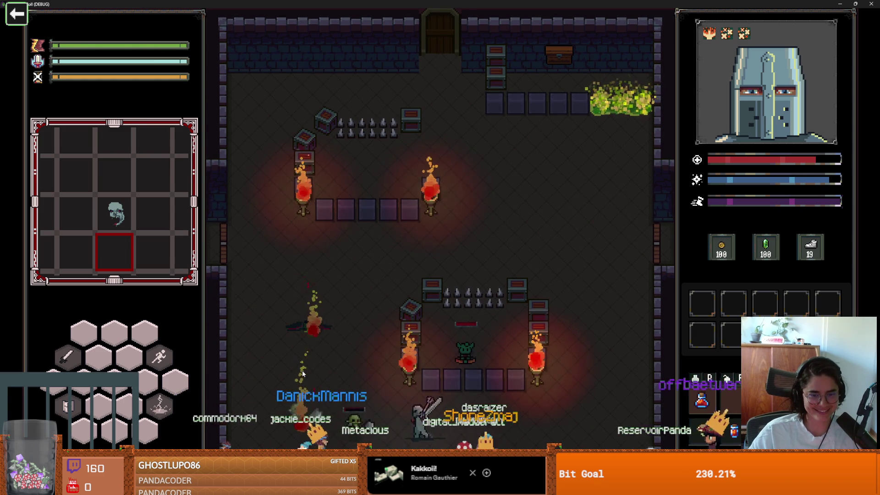
- Collect the dropped coins to reach 116 gold, reach Day 2, and close the game
{"action": "key", "text": "a"}
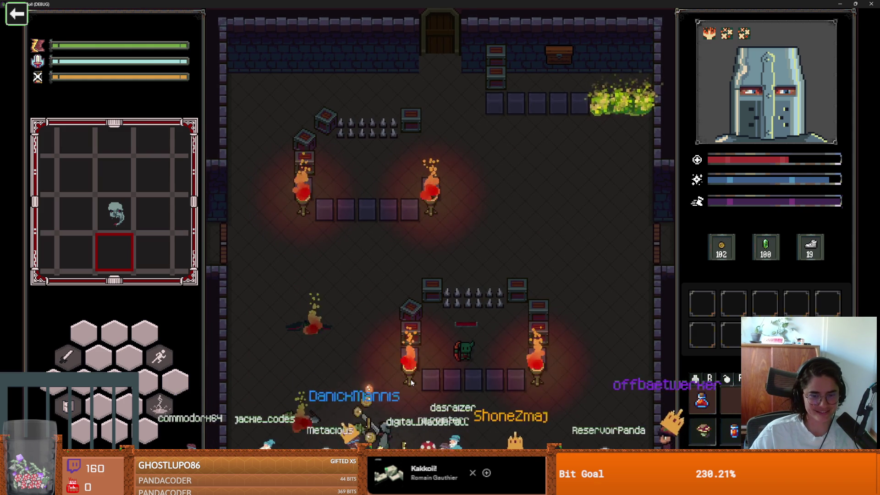
{"action": "key", "text": "d"}
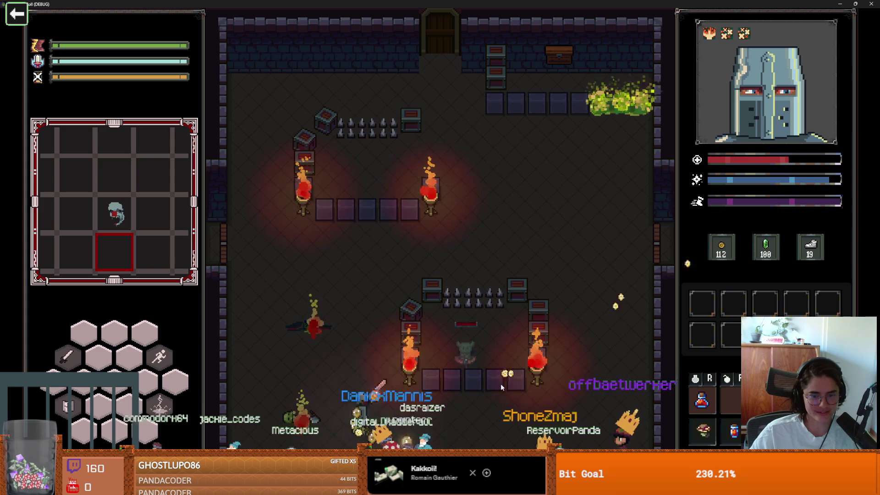
{"action": "key", "text": "a"}
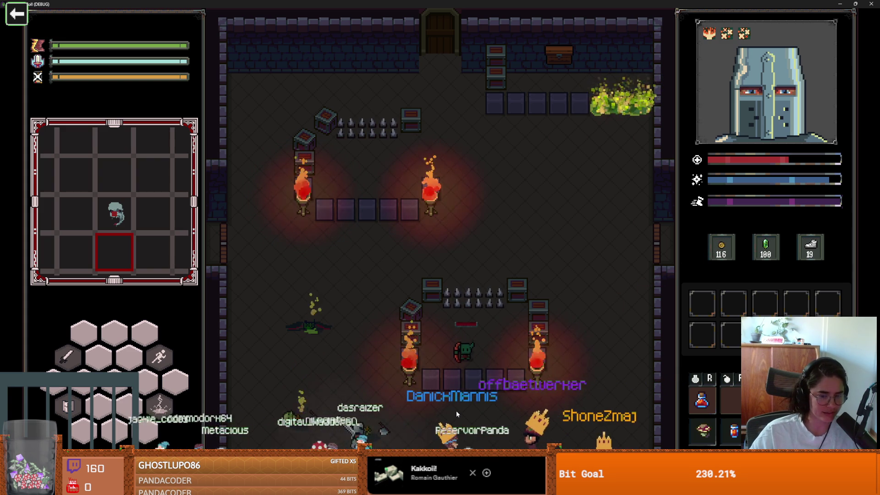
{"action": "key", "text": "w"}
{"action": "key", "text": "w"}
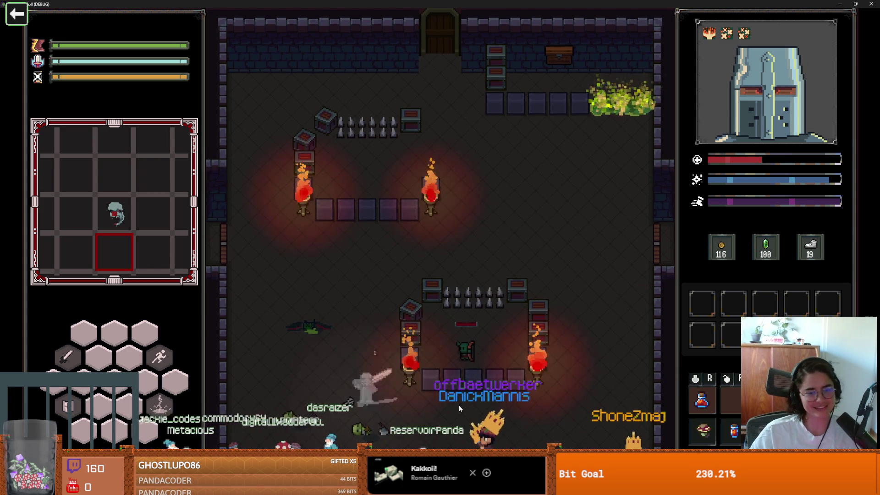
{"action": "key", "text": "s"}
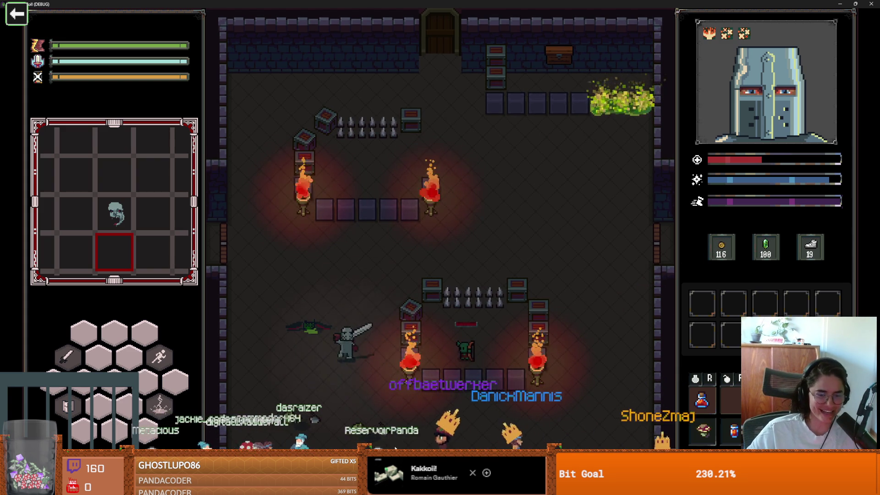
{"action": "key", "text": "d"}
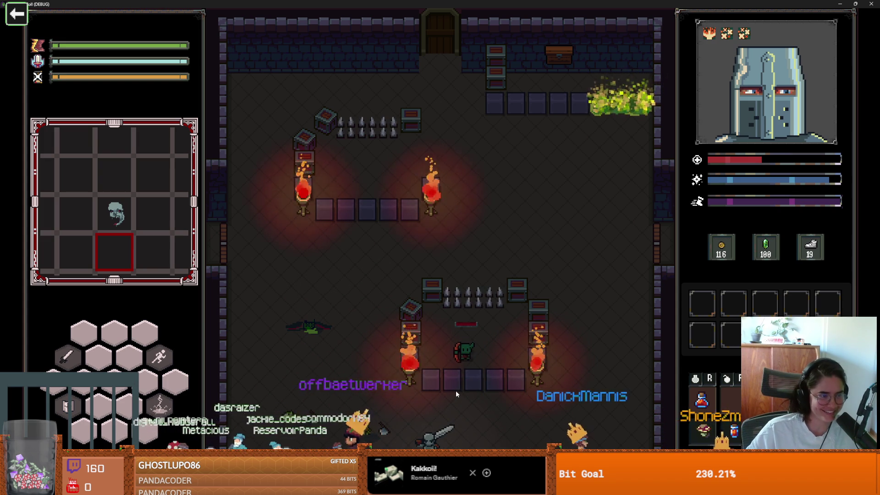
{"action": "key", "text": "a"}
{"action": "key", "text": "a"}
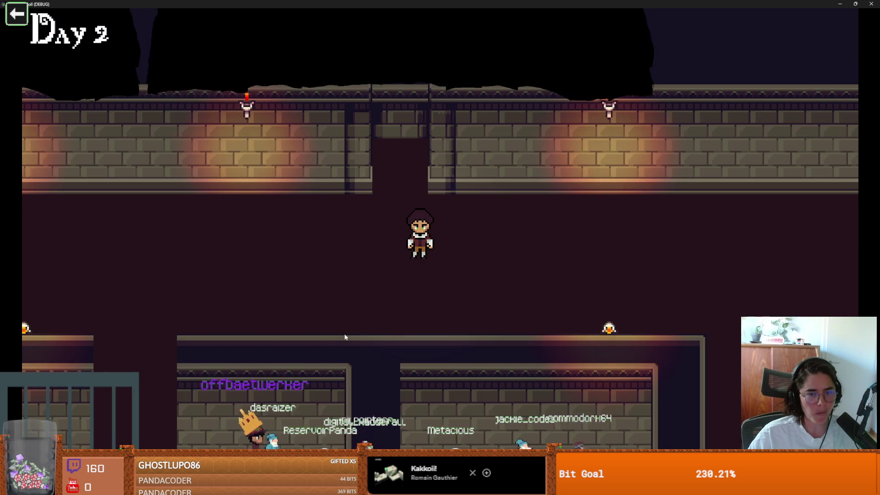
{"action": "key", "text": "super+Down"}
{"action": "left_click", "coordinate": [601, 244]}
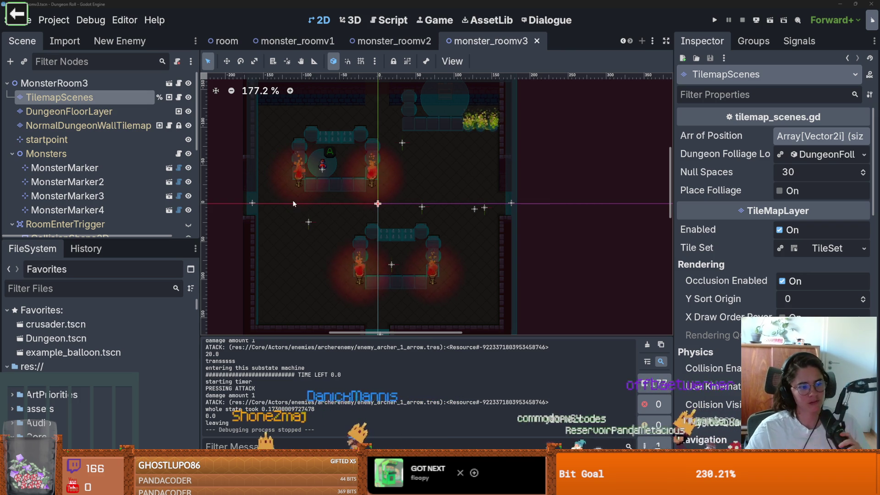
- Save the monster room scene and give the FileSystem panel more room
{"action": "scroll", "coordinate": [410, 251], "scroll_direction": "up", "scroll_amount": 4}
{"action": "key", "text": "ctrl+s"}
{"action": "scroll", "coordinate": [442, 206], "scroll_direction": "down", "scroll_amount": 2}
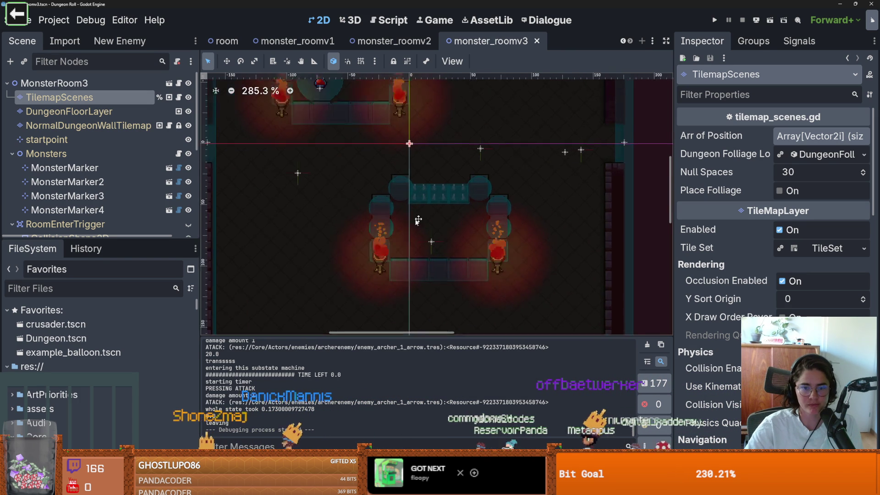
{"action": "scroll", "coordinate": [402, 220], "scroll_direction": "down", "scroll_amount": 1}
{"action": "left_click_drag", "start_coordinate": [143, 243], "coordinate": [143, 209]}
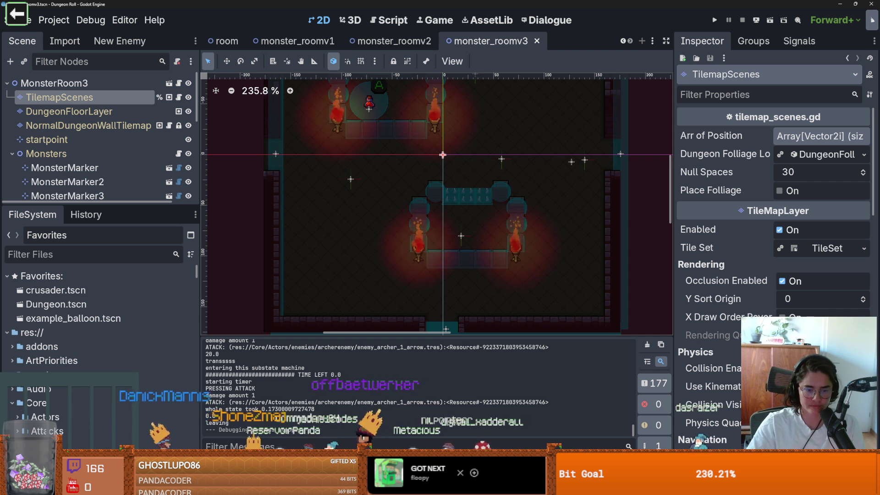
- Review the 24 warnings in the debugger's Errors list
{"action": "key", "text": "F5"}
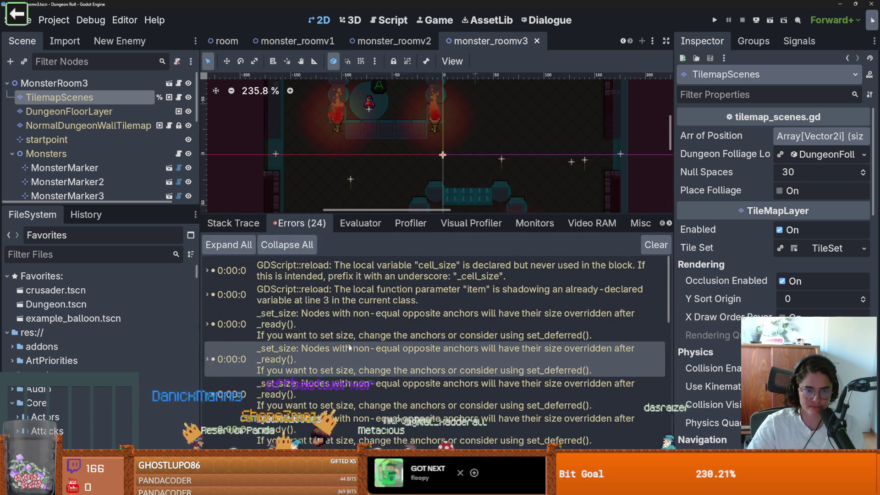
{"action": "scroll", "coordinate": [394, 385], "scroll_direction": "down", "scroll_amount": 1}
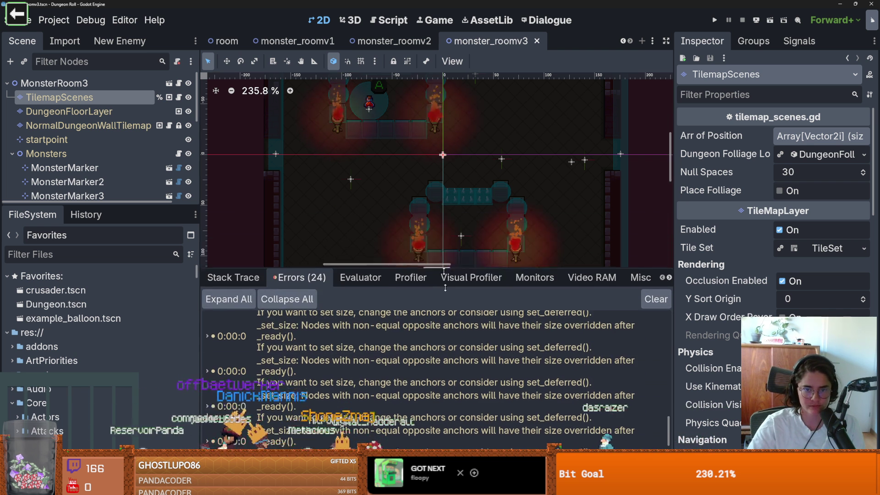
{"action": "scroll", "coordinate": [421, 247], "scroll_direction": "down", "scroll_amount": 3}
{"action": "scroll", "coordinate": [422, 246], "scroll_direction": "up", "scroll_amount": 1}
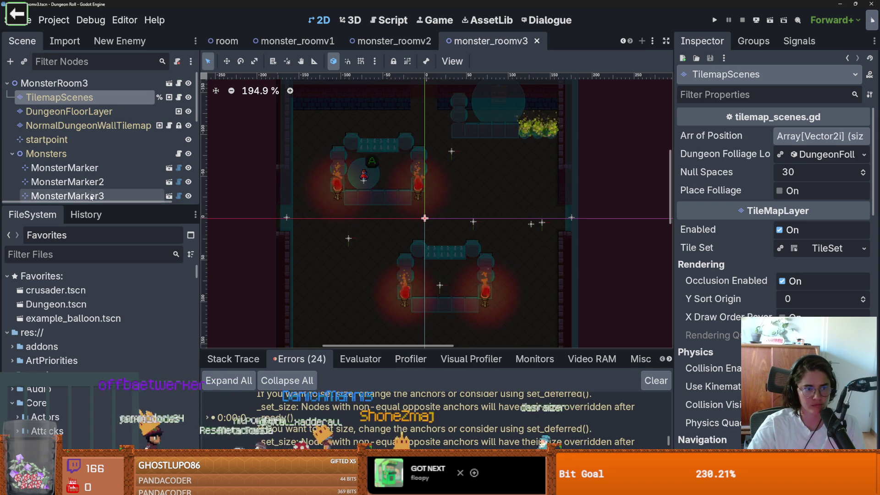
- Collapse the Monsters, RoomEnterTrigger, items and MonsterStaticTrap branches, then save the scene
{"action": "left_click_drag", "start_coordinate": [79, 205], "coordinate": [79, 324]}
{"action": "left_click", "coordinate": [12, 154]}
{"action": "left_click", "coordinate": [12, 167]}
{"action": "left_click", "coordinate": [12, 182]}
{"action": "left_click", "coordinate": [12, 196]}
{"action": "key", "text": "ctrl+s"}
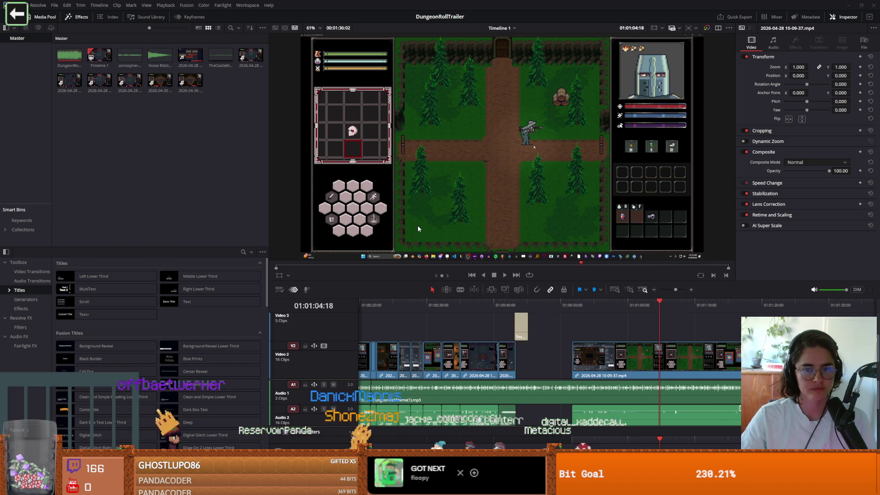
{"action": "scroll", "coordinate": [418, 229], "scroll_direction": "up", "scroll_amount": 1}
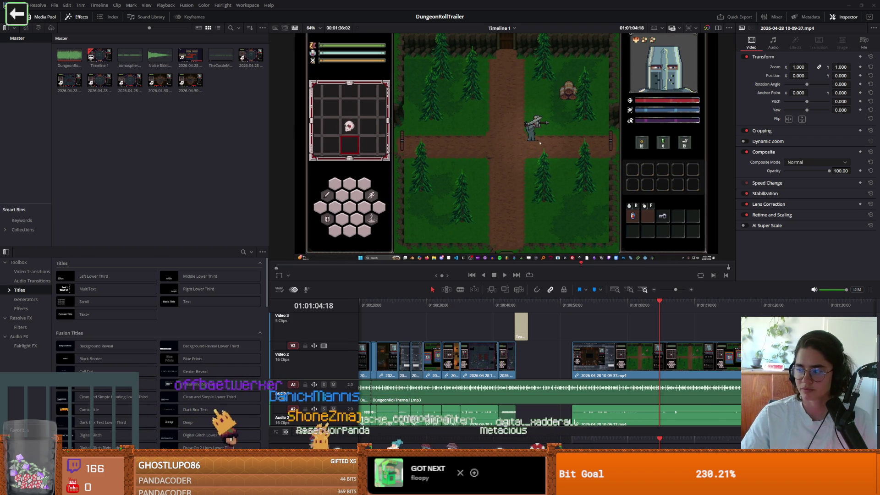
- Play the trailer timeline briefly from its start
{"action": "key", "text": "q"}
{"action": "key", "text": "Home"}
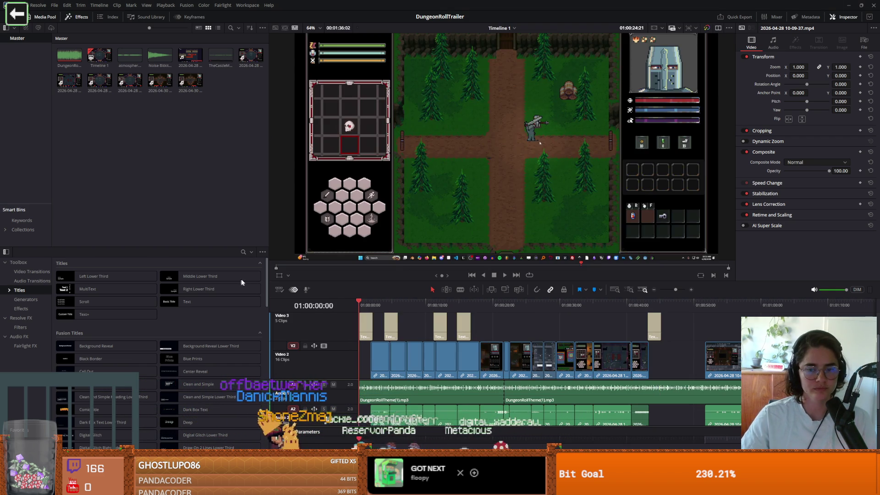
{"action": "left_click", "coordinate": [505, 274]}
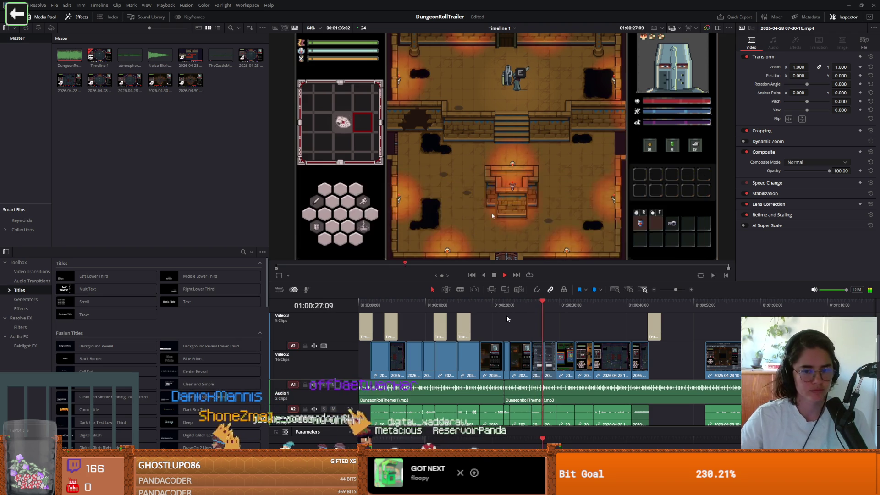
{"action": "key", "text": "q"}
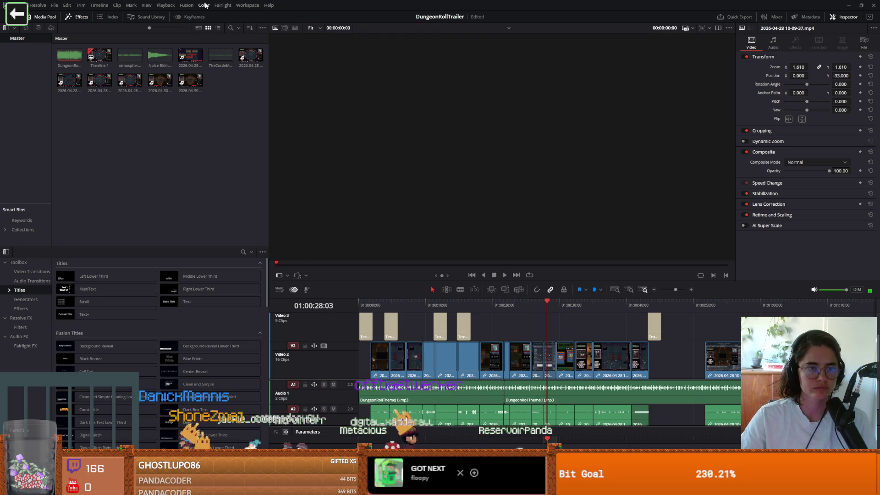
- Check the audio plugin settings in Preferences and close without saving
{"action": "left_click", "coordinate": [38, 5]}
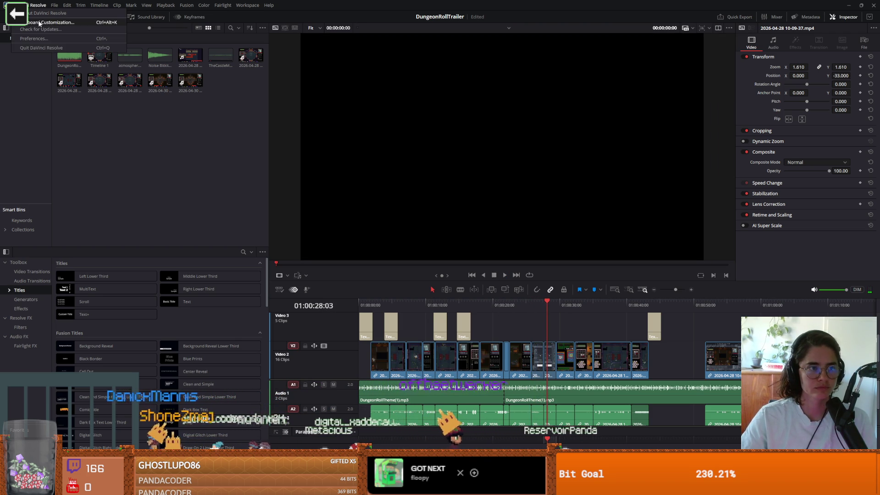
{"action": "left_click", "coordinate": [40, 39]}
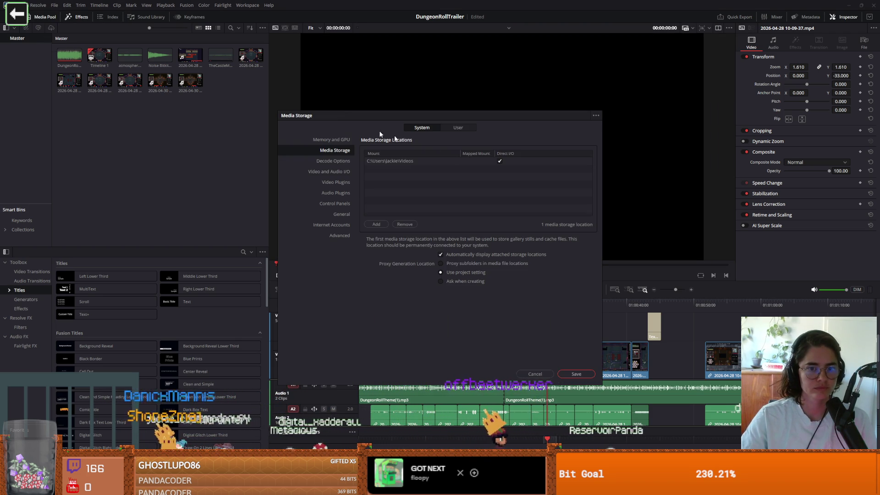
{"action": "left_click", "coordinate": [344, 191]}
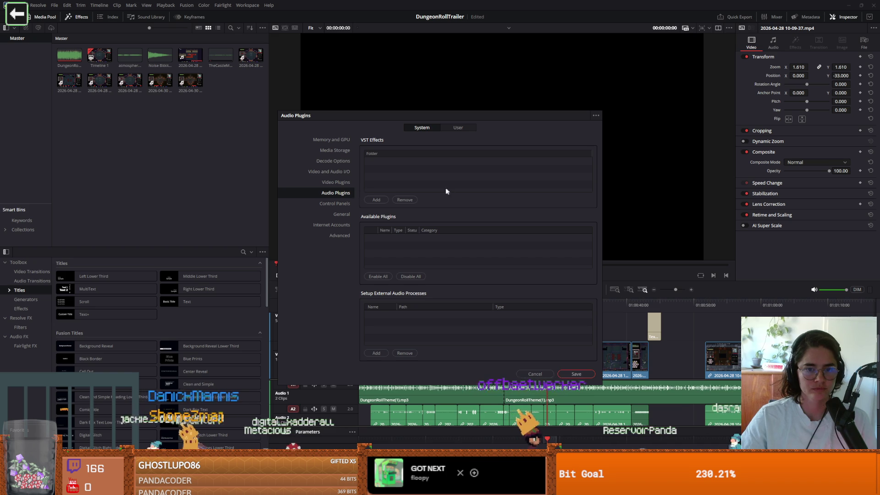
{"action": "left_click", "coordinate": [337, 182]}
{"action": "left_click", "coordinate": [338, 193]}
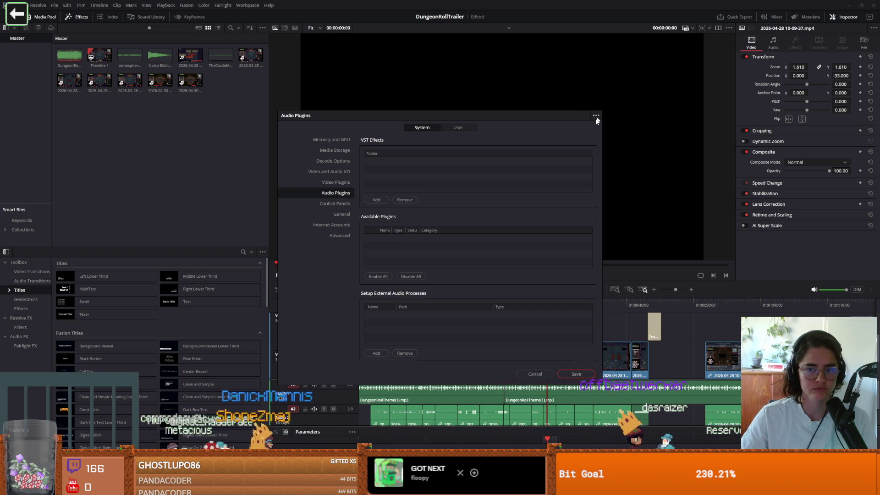
{"action": "left_click", "coordinate": [535, 374]}
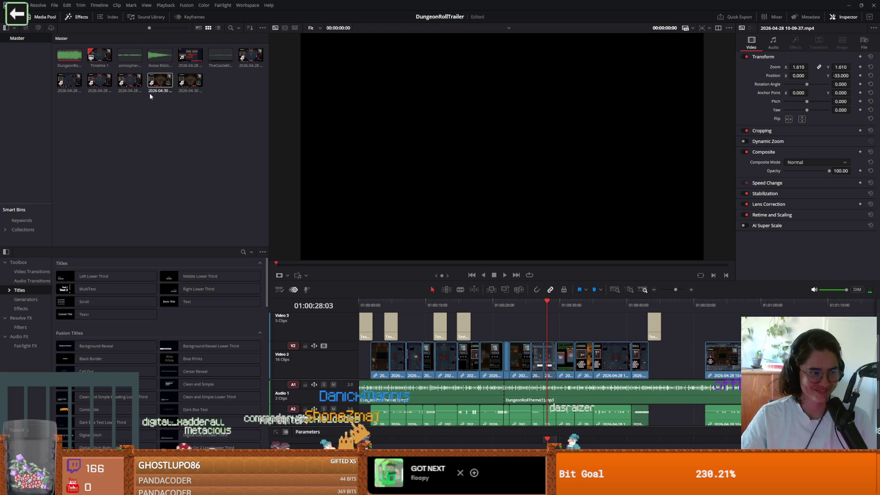
- Set Video and Audio I/O output device to CABLE Input (VB-Audio Virtual Cable) and save
{"action": "left_click", "coordinate": [37, 4]}
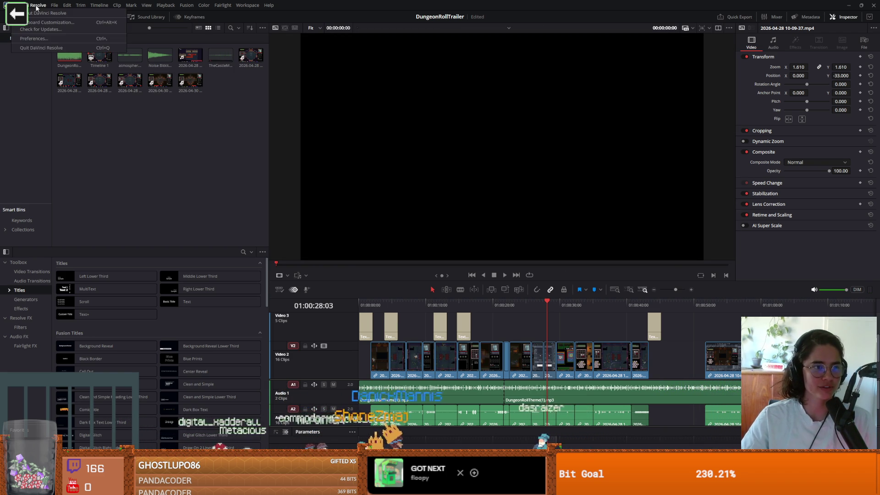
{"action": "mouse_move", "coordinate": [54, 6]}
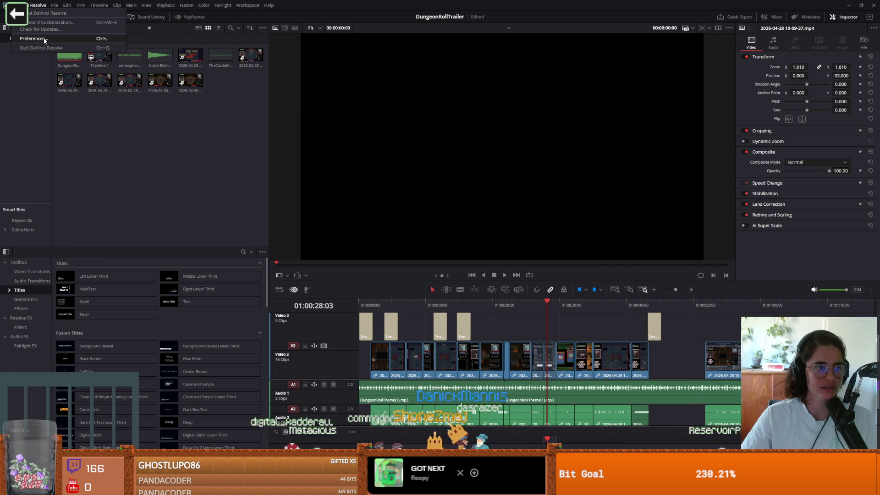
{"action": "left_click", "coordinate": [44, 40]}
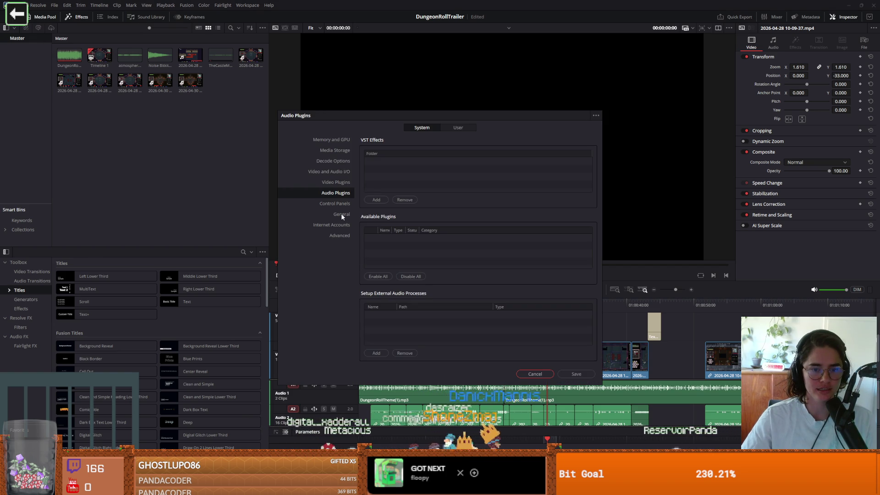
{"action": "left_click", "coordinate": [346, 172]}
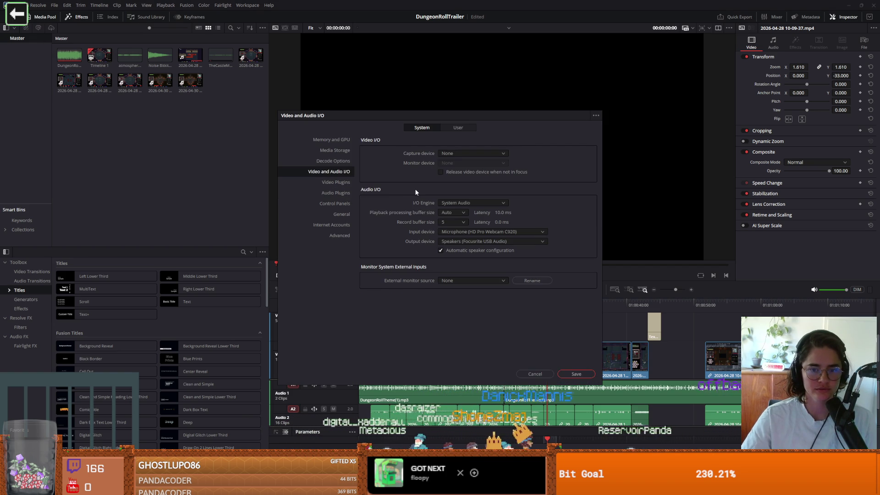
{"action": "left_click", "coordinate": [472, 240]}
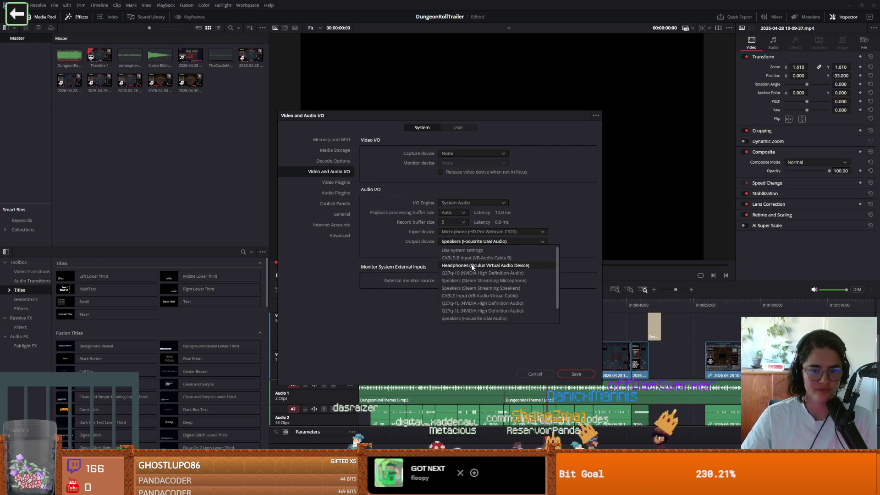
{"action": "left_click", "coordinate": [477, 296]}
{"action": "left_click", "coordinate": [576, 374]}
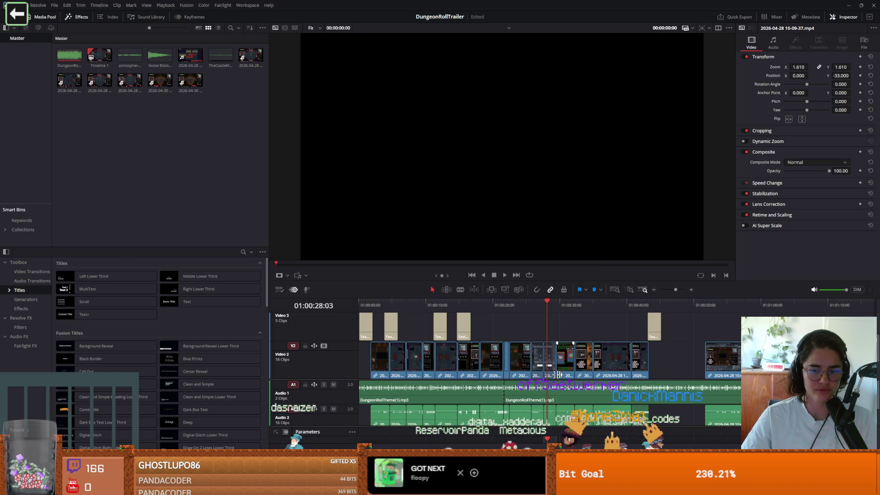
{"action": "left_click", "coordinate": [414, 304]}
- Play the trailer from the start until near the end of the edit
{"action": "key", "text": "Home"}
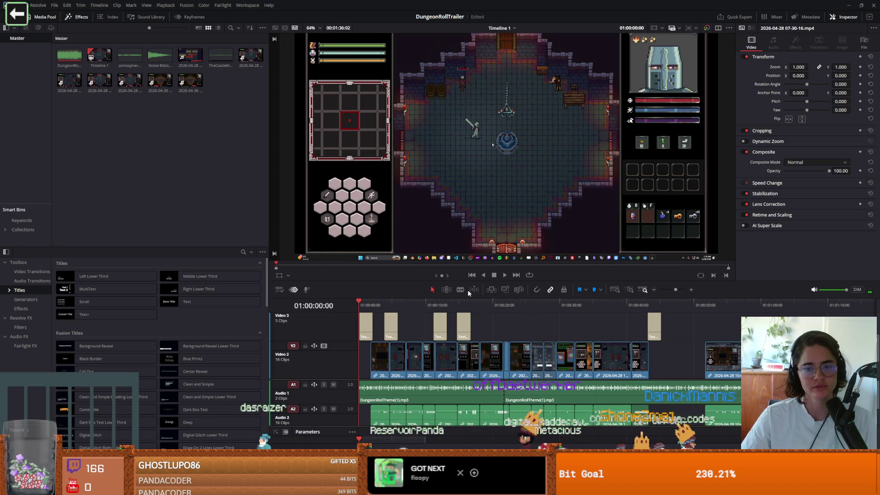
{"action": "key", "text": "space"}
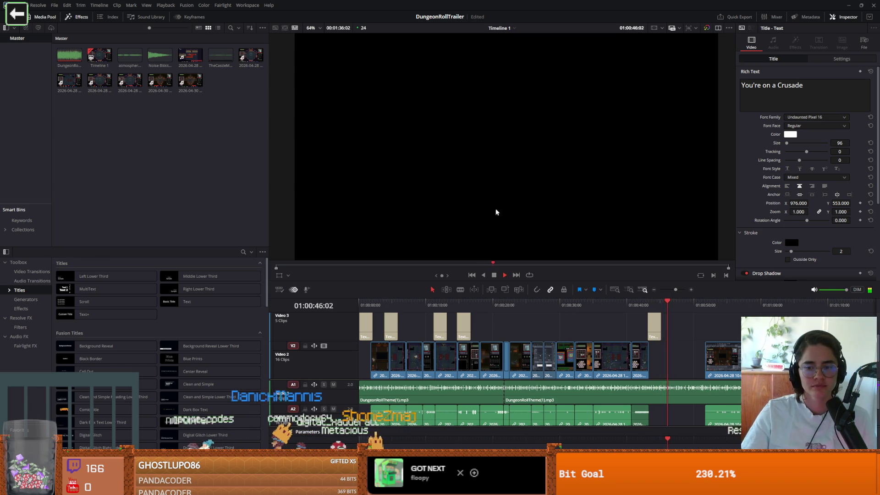
{"action": "left_click", "coordinate": [496, 278]}
- Delete the last Video 2 clip with its audio and scrub to the opening title
{"action": "left_click", "coordinate": [733, 360]}
{"action": "key", "text": "Delete"}
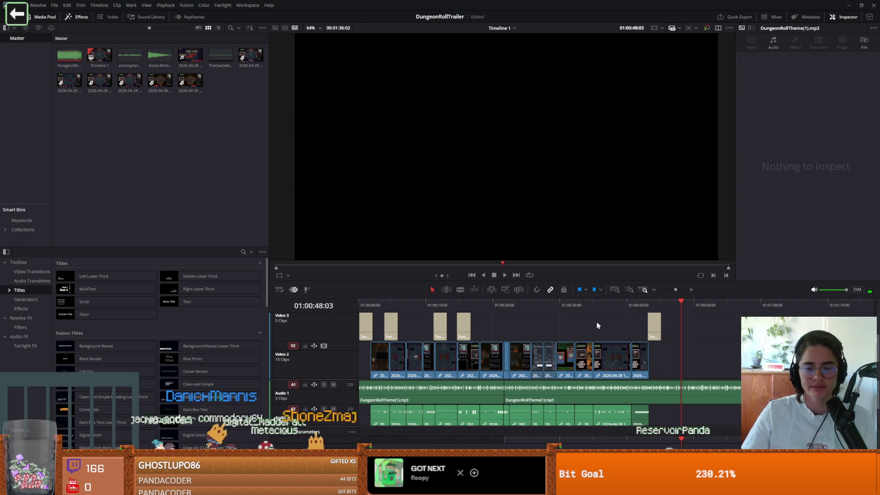
{"action": "key", "text": "Home"}
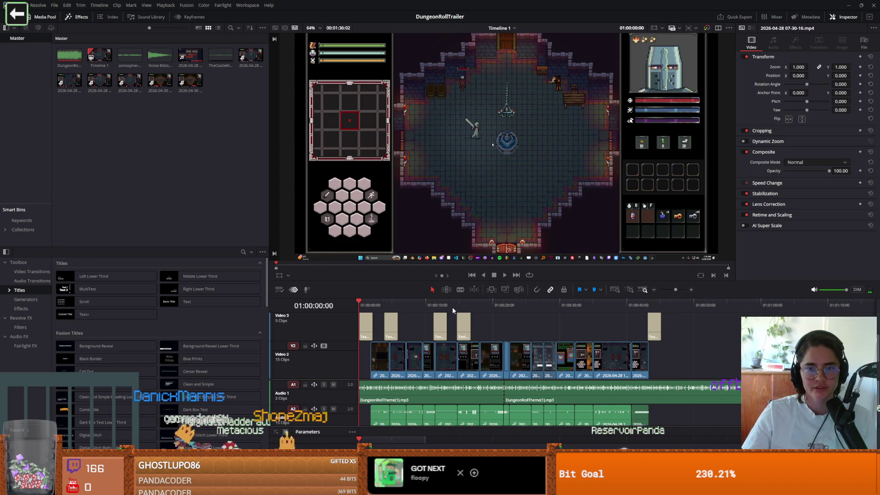
{"action": "left_click_drag", "start_coordinate": [372, 308], "coordinate": [392, 309]}
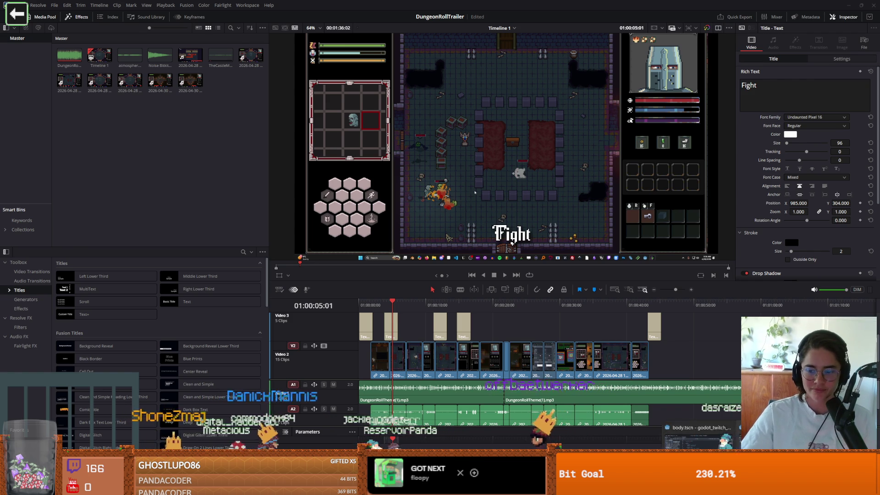
{"action": "key", "text": "alt+Tab"}
{"action": "scroll", "coordinate": [503, 180], "scroll_direction": "down", "scroll_amount": 3}
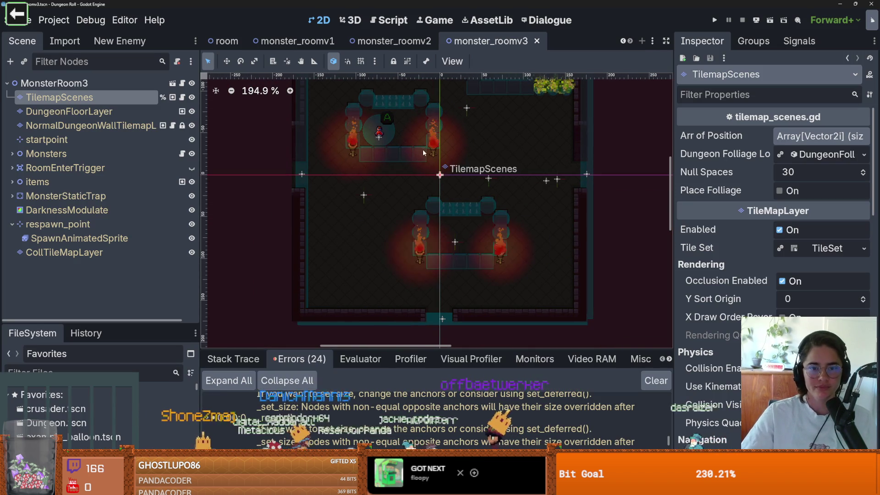
- Filter the enlarged FileSystem by 'monster' and open monster_roomv1 and monster_roomv2
{"action": "left_click_drag", "start_coordinate": [161, 321], "coordinate": [162, 148]}
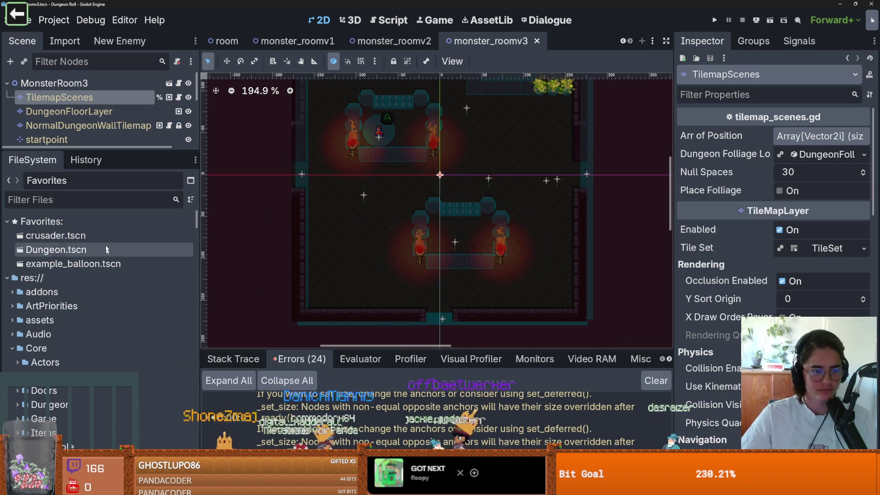
{"action": "left_click", "coordinate": [107, 200]}
{"action": "type", "text": "monster"}
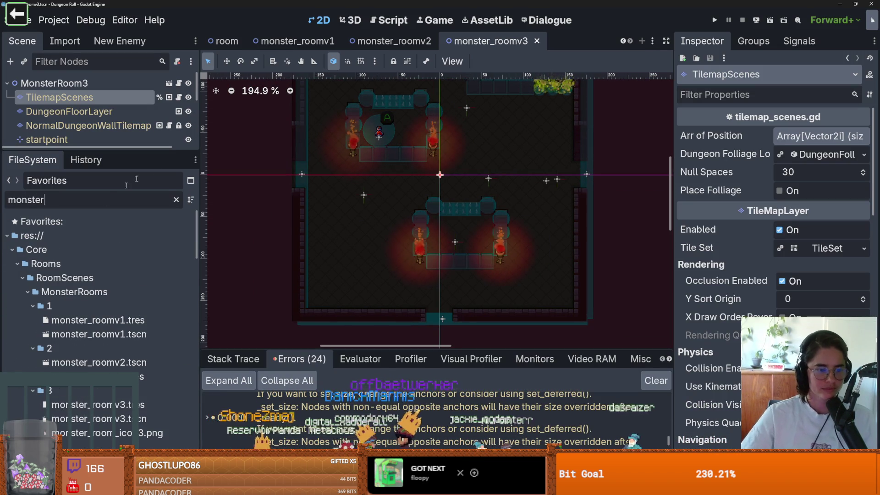
{"action": "left_click", "coordinate": [99, 333]}
{"action": "double_click", "coordinate": [99, 333]}
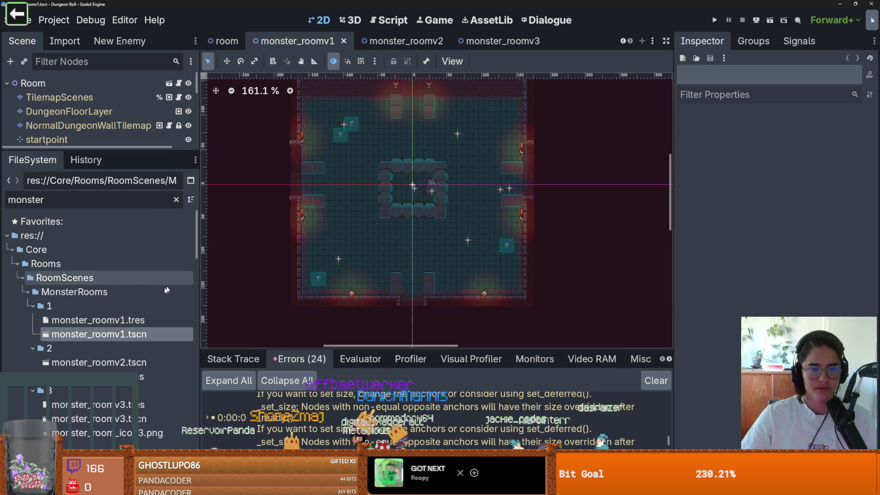
{"action": "left_click", "coordinate": [105, 362]}
{"action": "double_click", "coordinate": [105, 362]}
- Open monster_room_v4.tscn and look over the scene
{"action": "key", "text": "ctrl+Tab"}
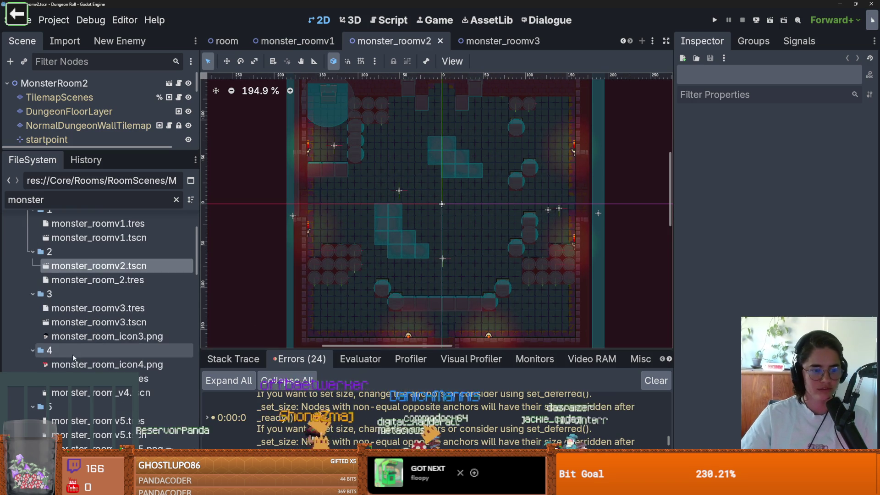
{"action": "scroll", "coordinate": [372, 276], "scroll_direction": "up", "scroll_amount": 1}
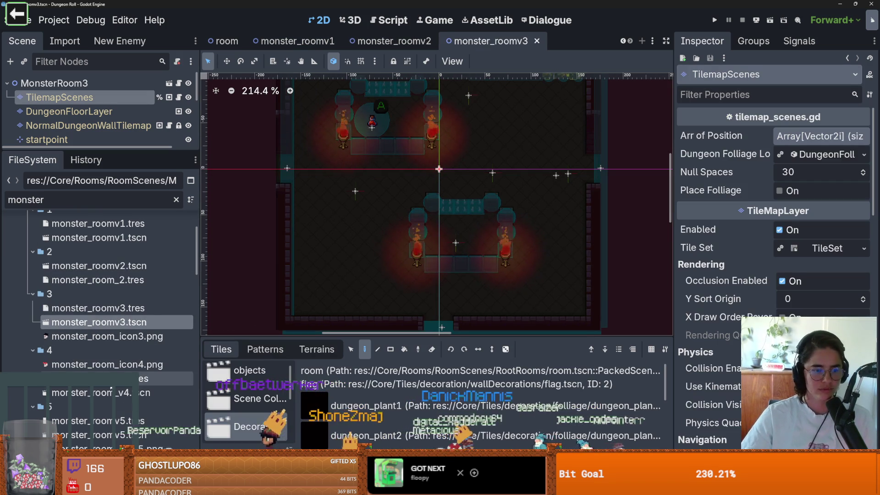
{"action": "double_click", "coordinate": [91, 392]}
{"action": "scroll", "coordinate": [488, 228], "scroll_direction": "up", "scroll_amount": 8}
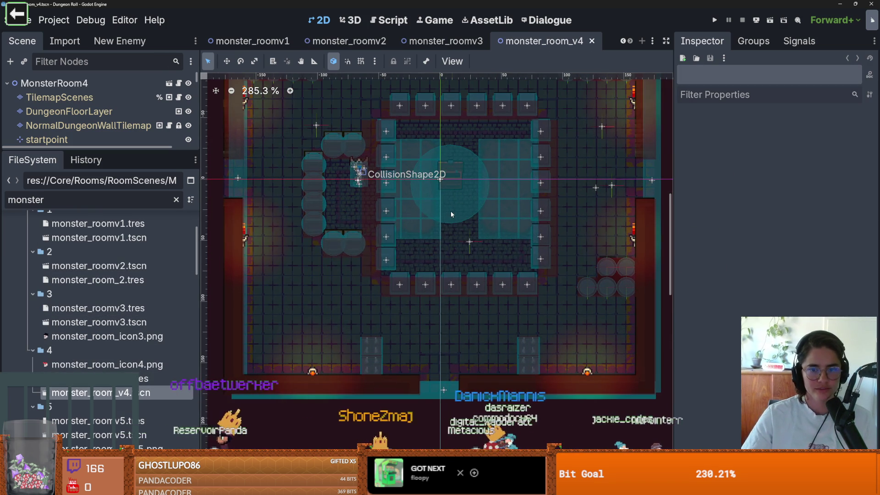
{"action": "scroll", "coordinate": [450, 210], "scroll_direction": "down", "scroll_amount": 1}
{"action": "scroll", "coordinate": [393, 224], "scroll_direction": "up", "scroll_amount": 7}
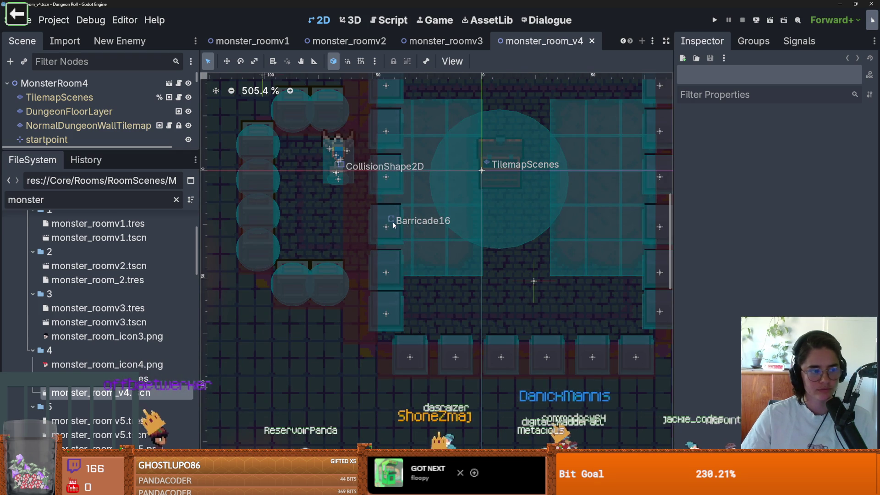
{"action": "scroll", "coordinate": [429, 223], "scroll_direction": "down", "scroll_amount": 3}
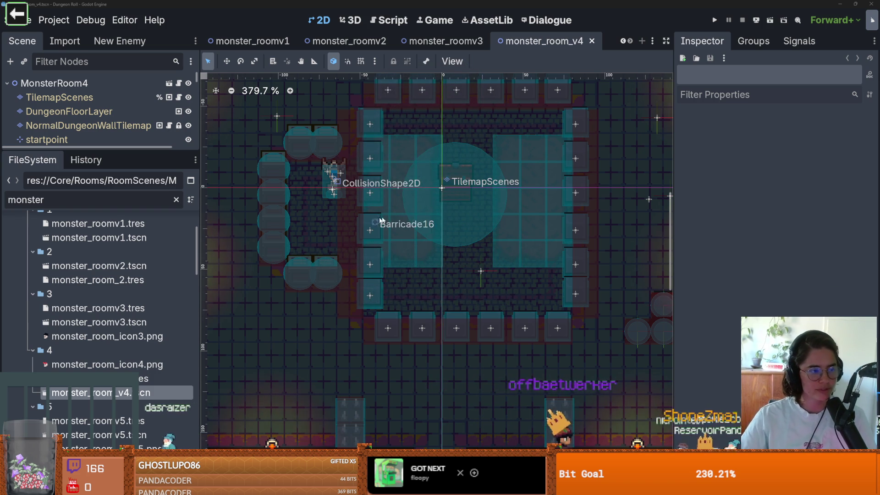
{"action": "scroll", "coordinate": [394, 246], "scroll_direction": "up", "scroll_amount": 1}
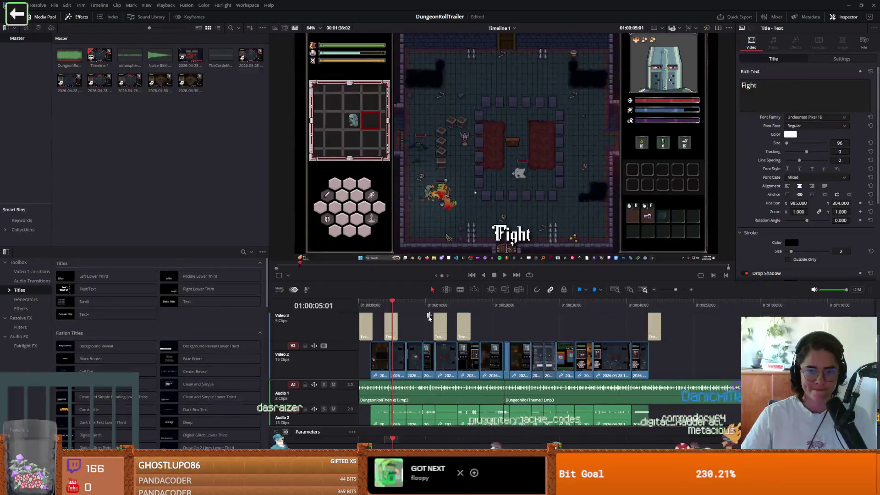
{"action": "mouse_move", "coordinate": [425, 307]}
{"action": "left_mouse_down"}
{"action": "mouse_move", "coordinate": [440, 307]}
{"action": "mouse_move", "coordinate": [416, 307]}
{"action": "left_mouse_up"}
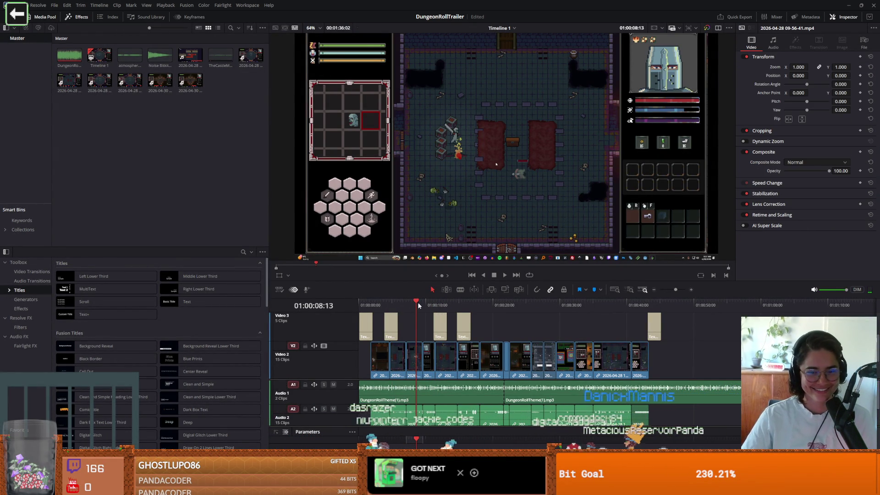
{"action": "left_click", "coordinate": [395, 321]}
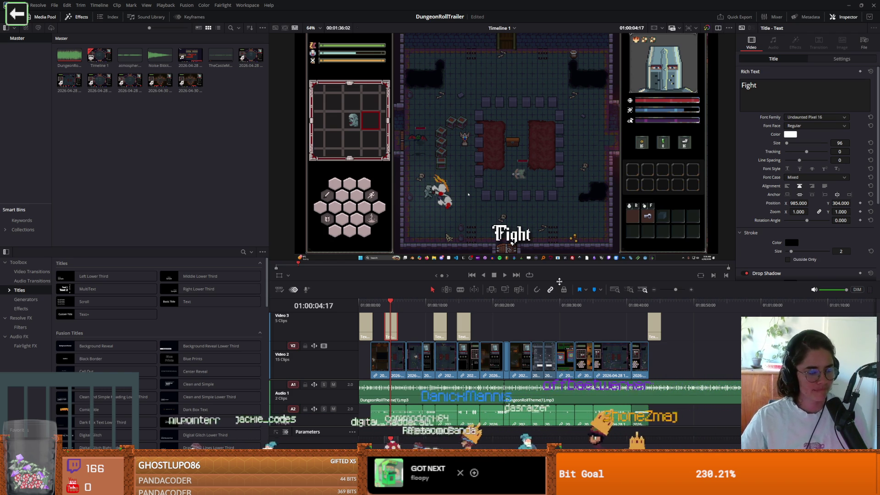
{"action": "left_click", "coordinate": [459, 303]}
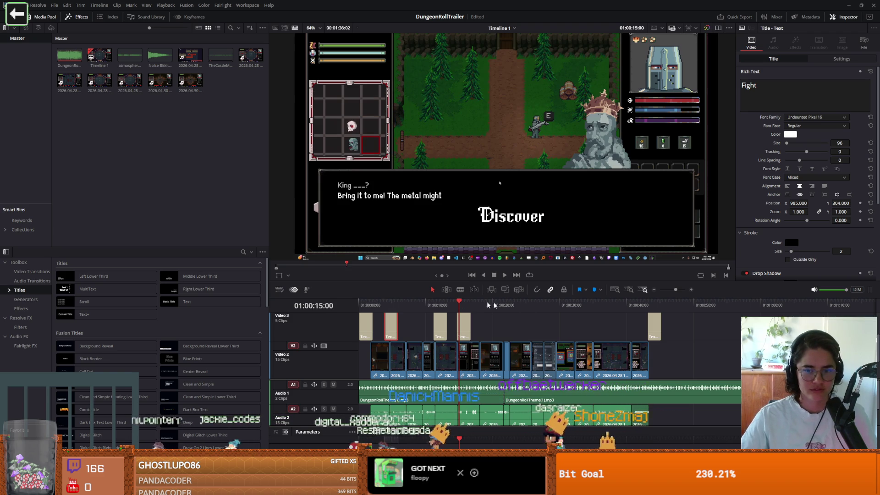
{"action": "left_click", "coordinate": [654, 302]}
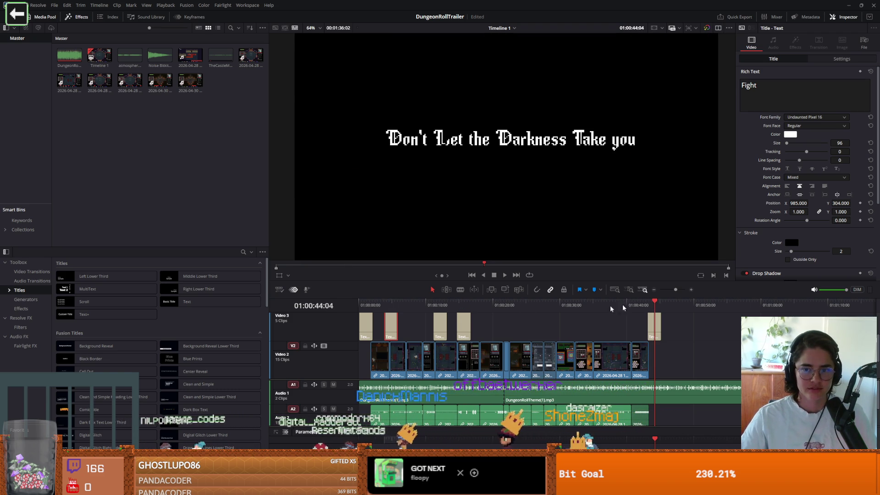
{"action": "left_click", "coordinate": [388, 303]}
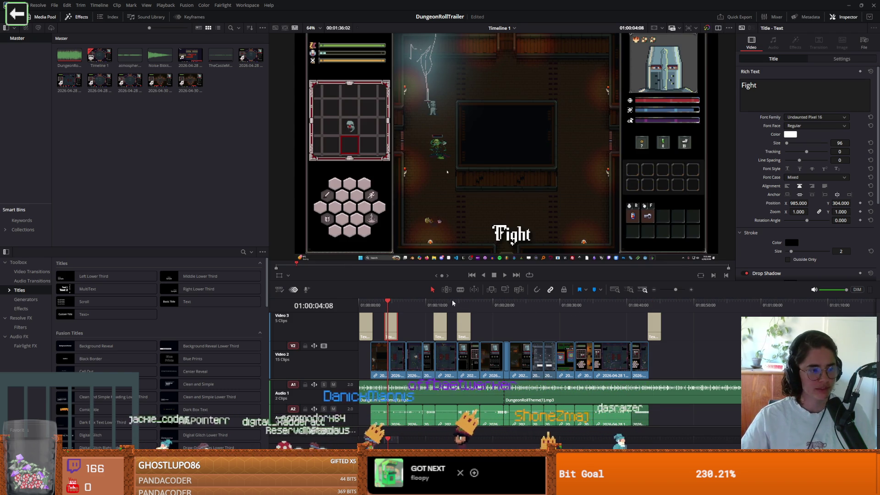
{"action": "left_click", "coordinate": [440, 306]}
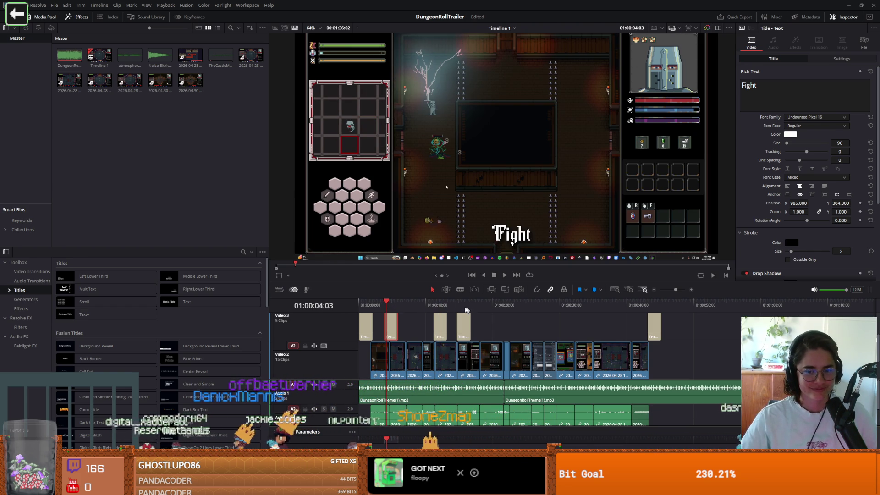
{"action": "left_click", "coordinate": [460, 307]}
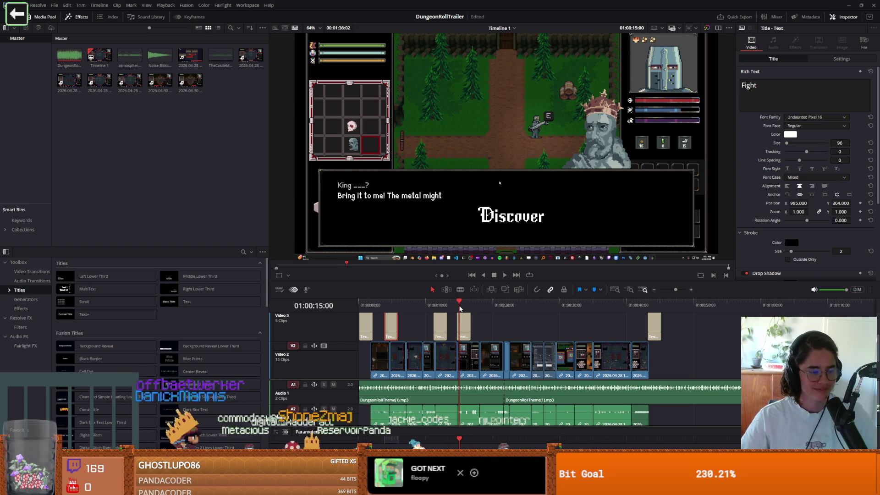
{"action": "key", "text": "Home"}
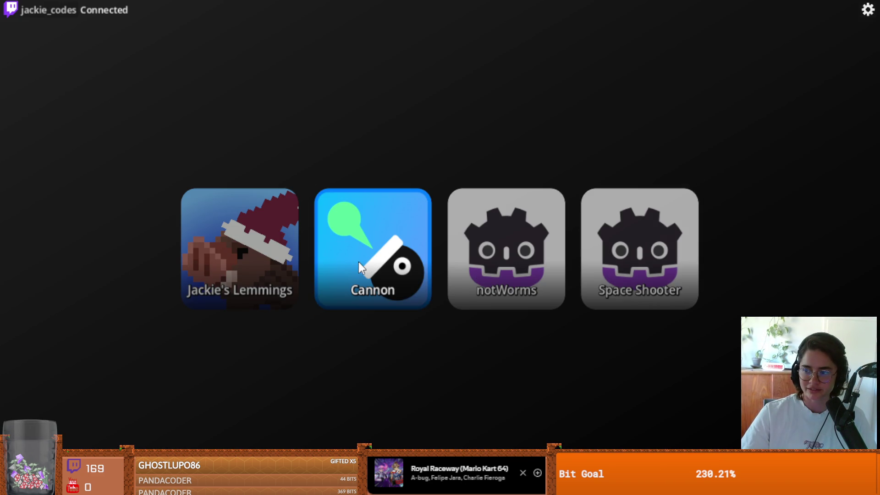
- Launch the Cannon game from the game selection screen
{"action": "left_click", "coordinate": [358, 262]}
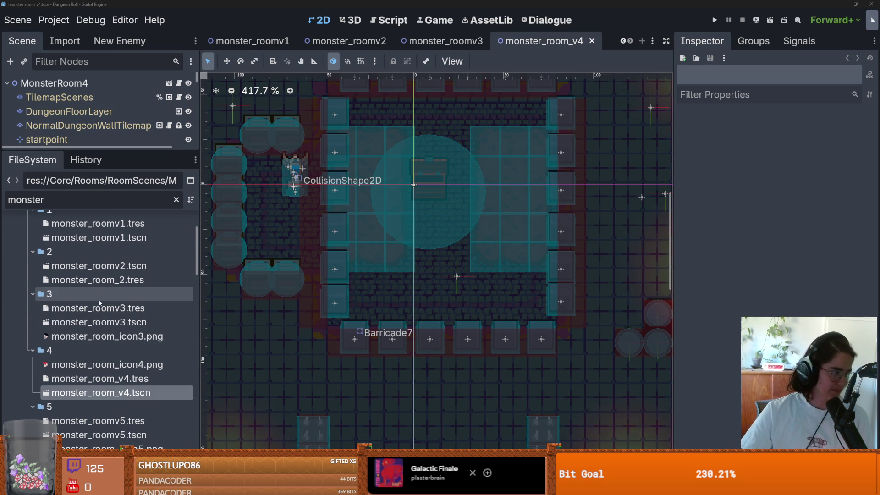
- Switch from the Godot editor to the Steam library window
{"action": "key", "text": "alt+Tab"}
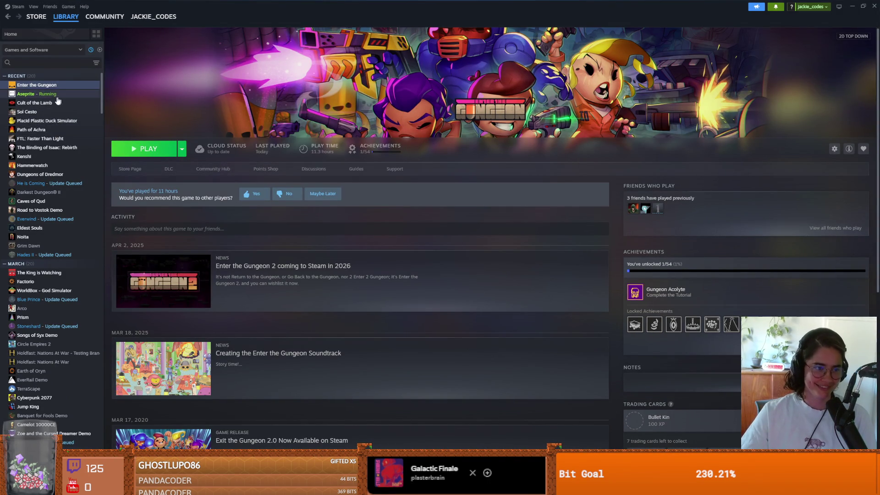
- Search the library for 'inscri', open Inscryption's page and press Play
{"action": "scroll", "coordinate": [59, 153], "scroll_direction": "up", "scroll_amount": 1}
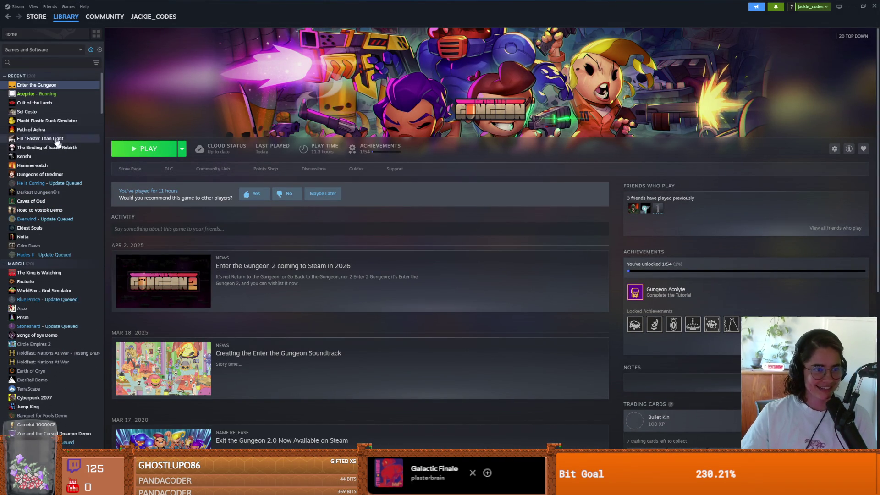
{"action": "left_click", "coordinate": [45, 64]}
{"action": "type", "text": "inscri"}
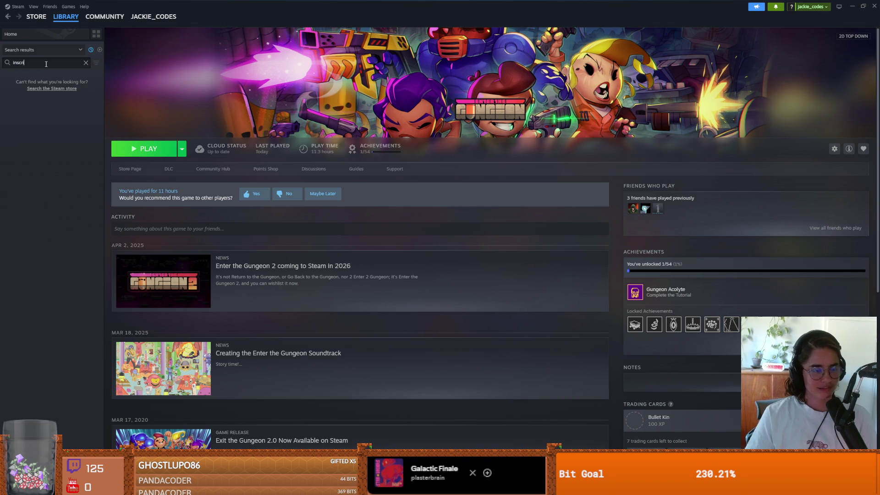
{"action": "left_click", "coordinate": [42, 84]}
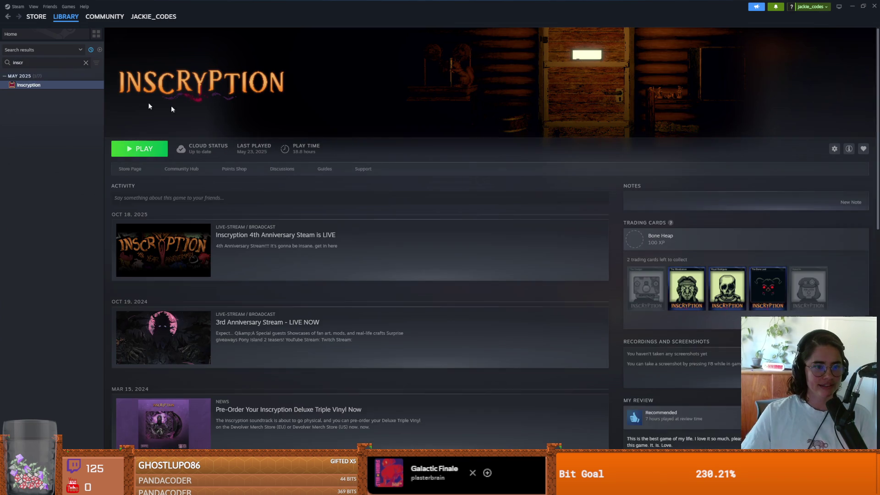
{"action": "left_click", "coordinate": [156, 152]}
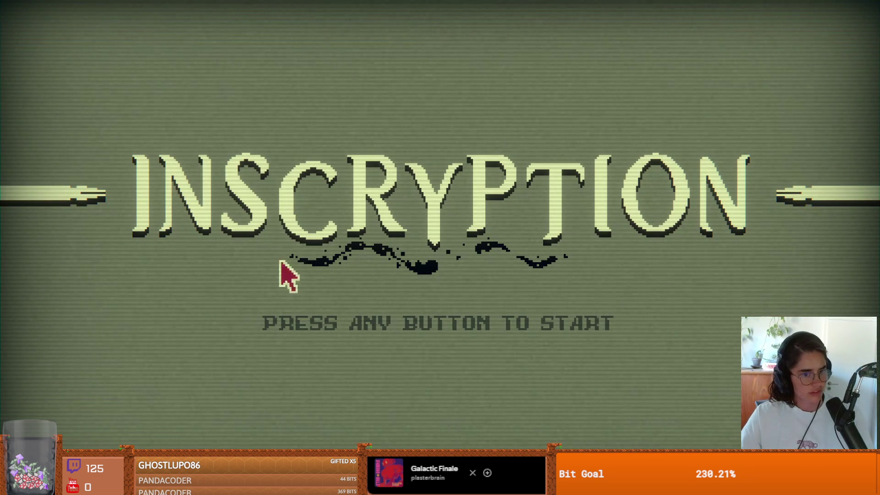
- Glance at Task View, return to the game and get past the title screen
{"action": "key", "text": "super+Tab"}
{"action": "key", "text": "Escape"}
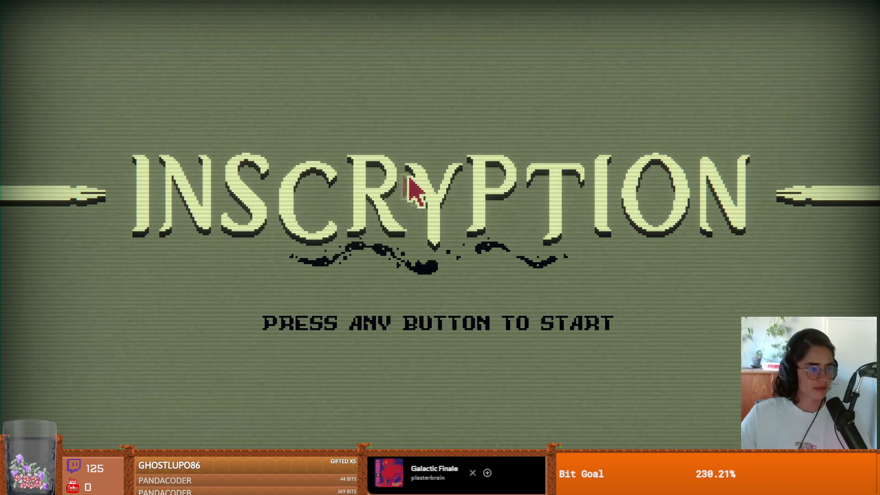
{"action": "left_click", "coordinate": [421, 193]}
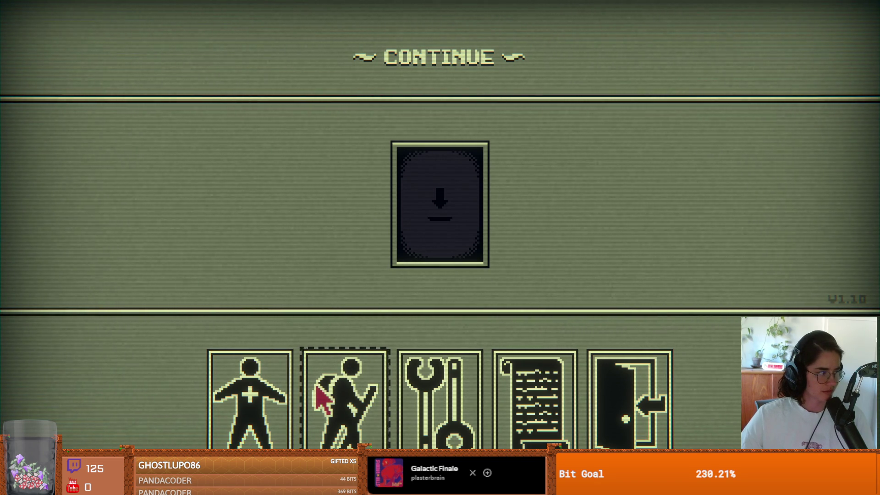
- Place the Continue card on the central slot to load the saved game
{"action": "left_click", "coordinate": [453, 389]}
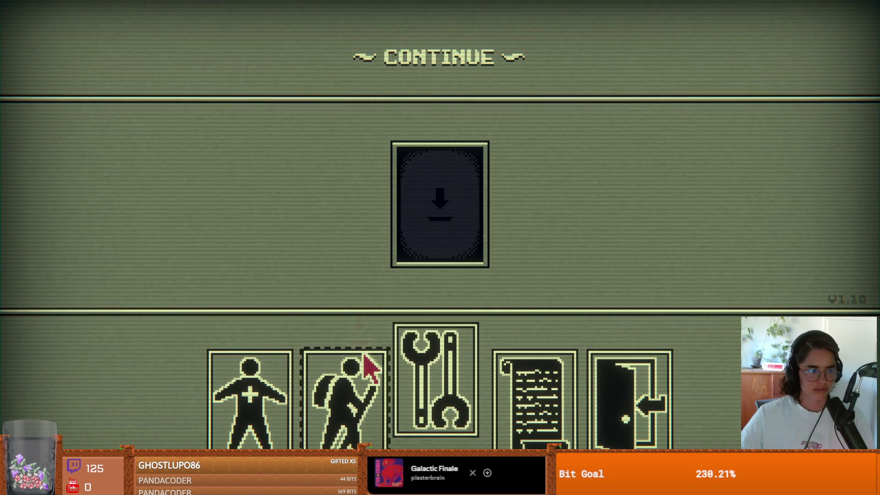
{"action": "left_click", "coordinate": [351, 366]}
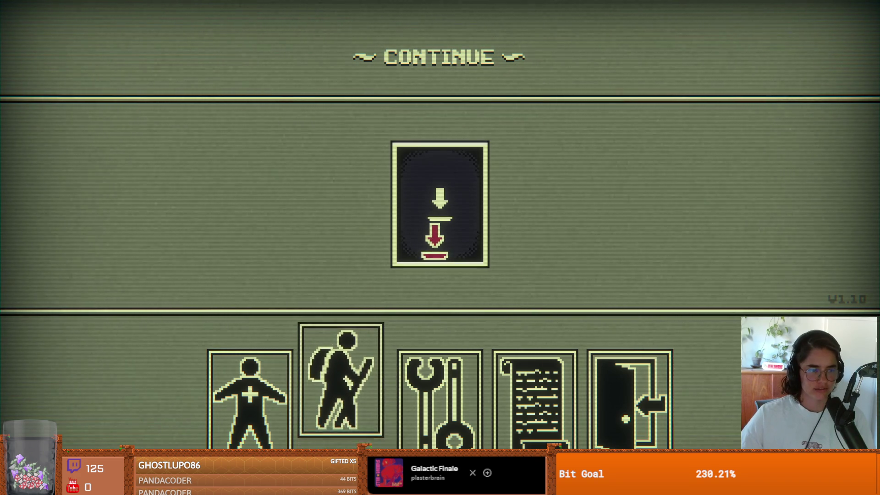
{"action": "left_click_drag", "start_coordinate": [365, 381], "coordinate": [436, 252]}
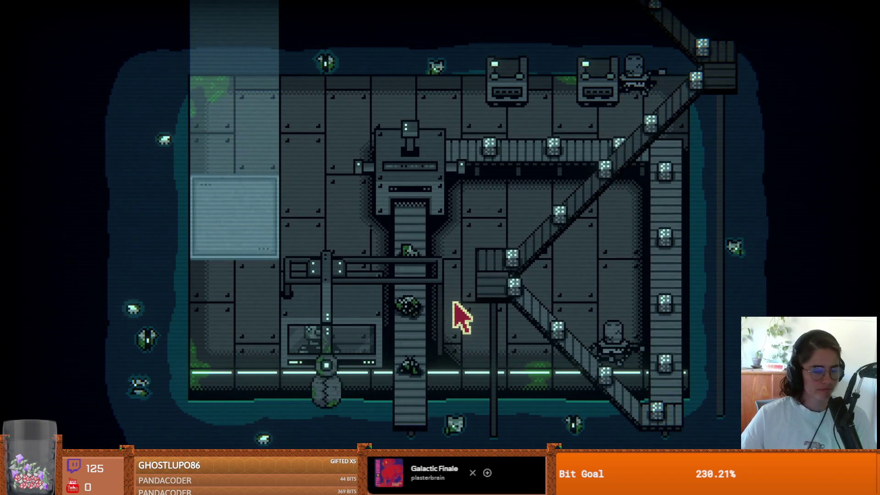
- Walk up the lit corridor, through the next room, and across the factory floor to the conveyor rail
{"action": "key", "text": "w"}
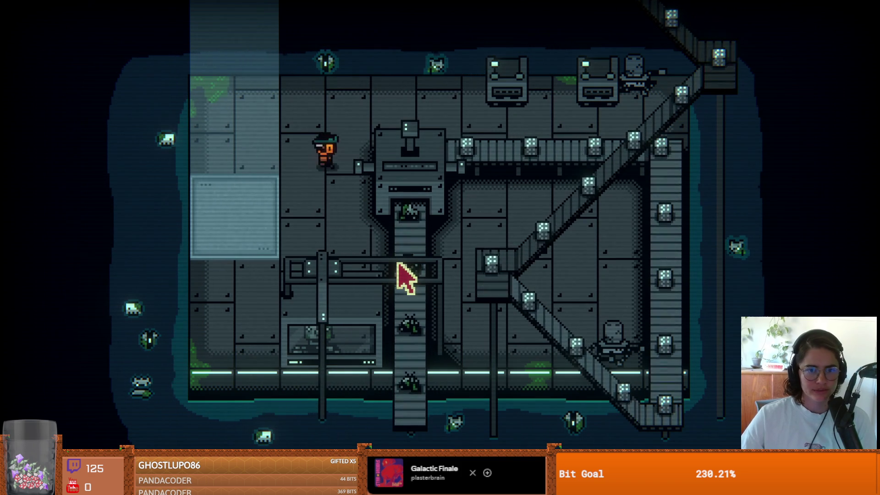
{"action": "key", "text": "s"}
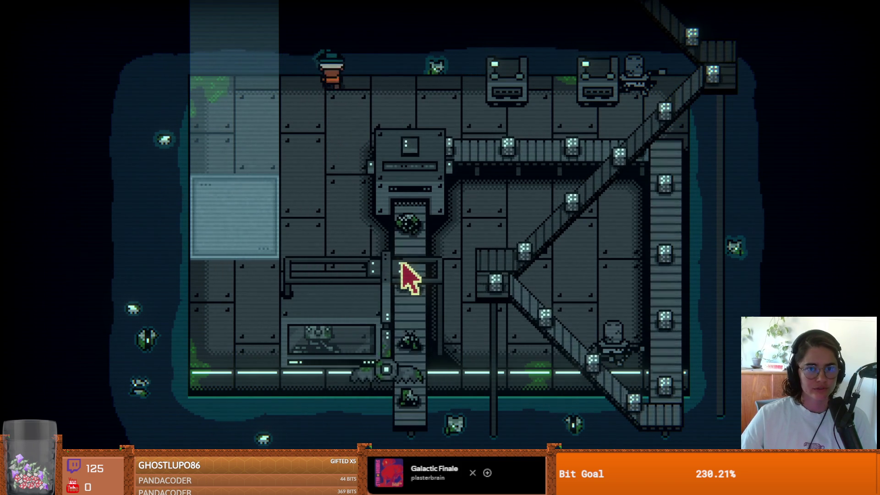
{"action": "key", "text": "a"}
{"action": "key", "text": "w"}
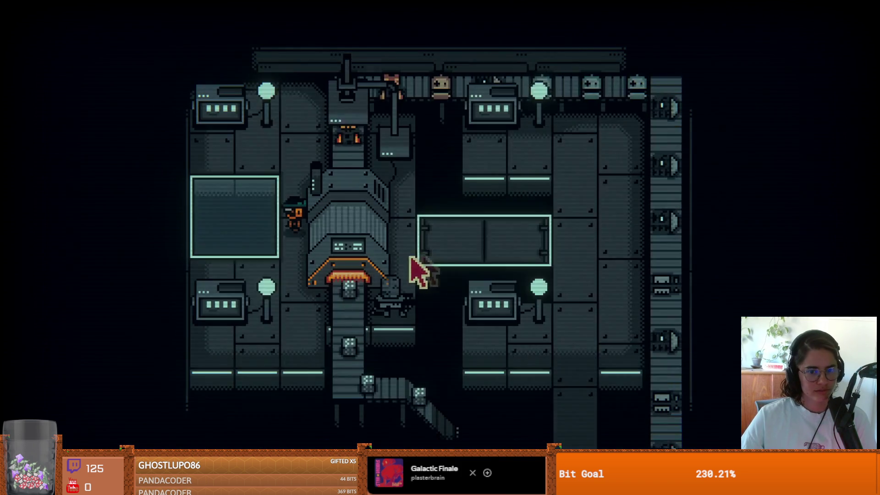
{"action": "key", "text": "d"}
{"action": "key", "text": "a"}
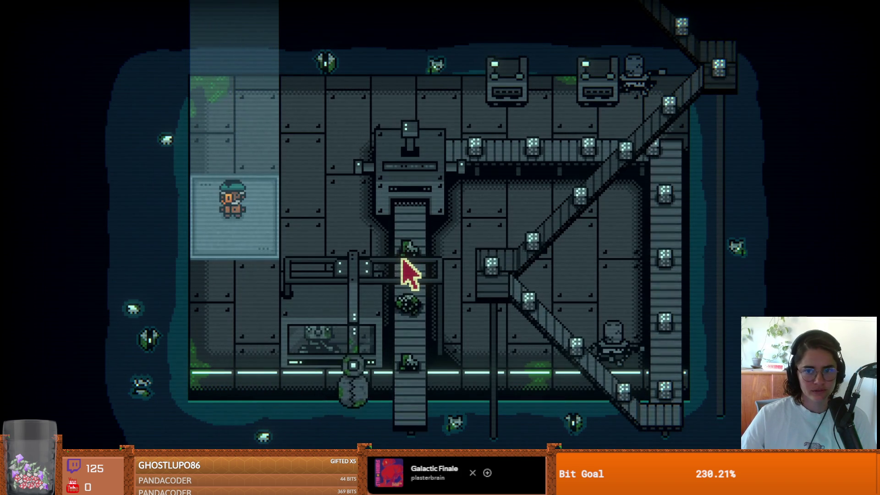
{"action": "key", "text": "d"}
{"action": "key", "text": "s"}
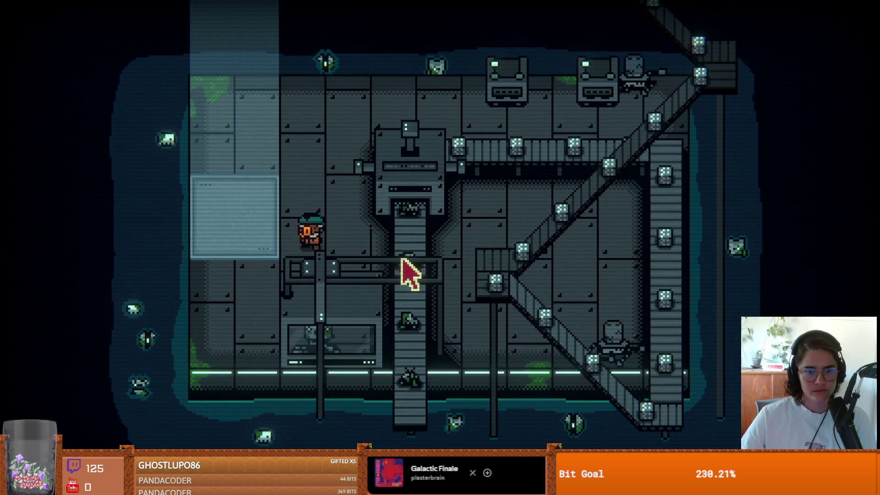
{"action": "key", "text": "w"}
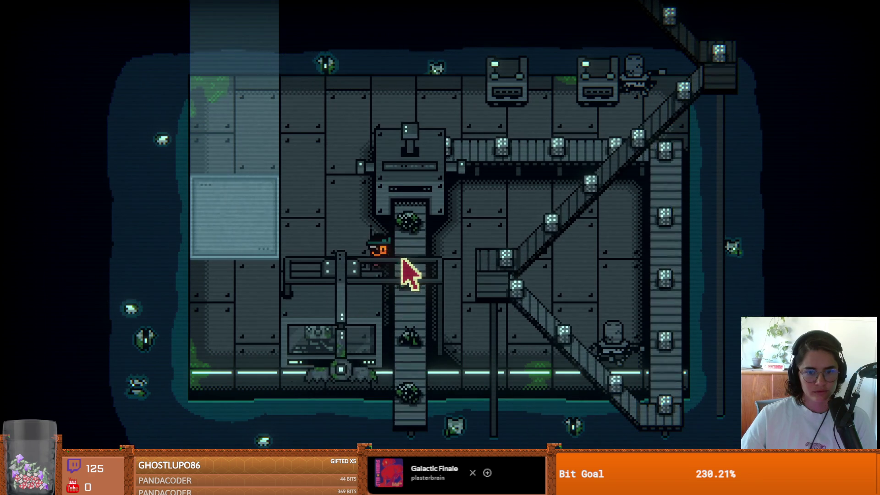
- Climb to the top walkway, reach the ? console, and claim its card pack reward
{"action": "key", "text": "a"}
{"action": "key", "text": "w"}
{"action": "key", "text": "d"}
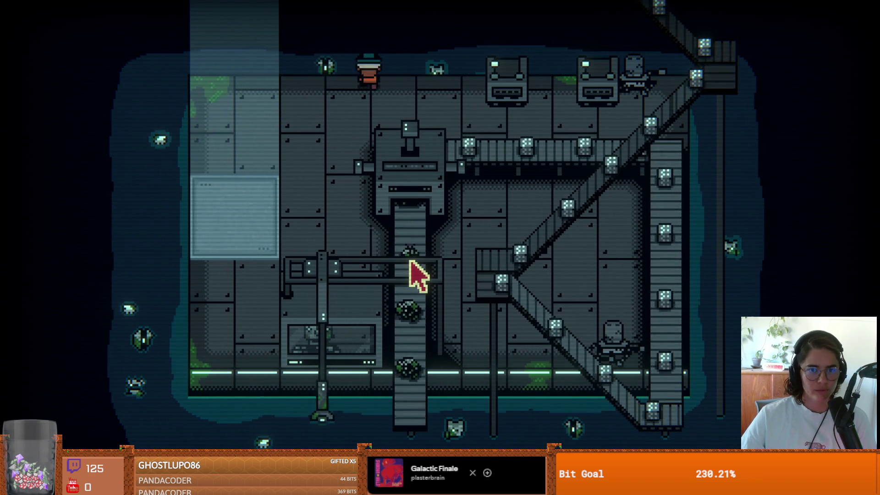
{"action": "key", "text": "s"}
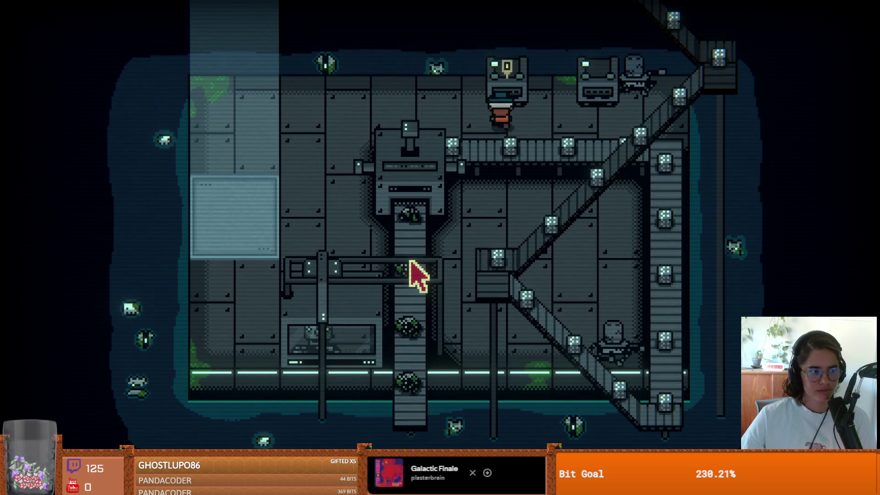
{"action": "key", "text": "w"}
{"action": "key", "text": "d"}
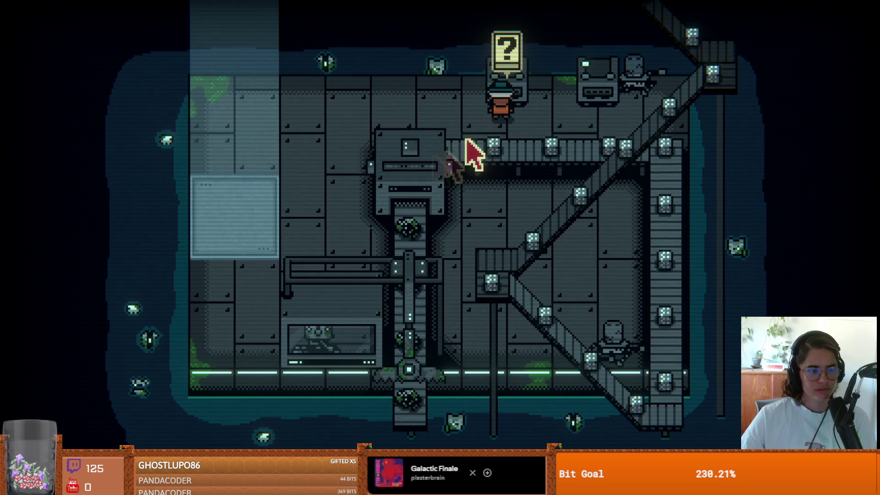
{"action": "key", "text": "a"}
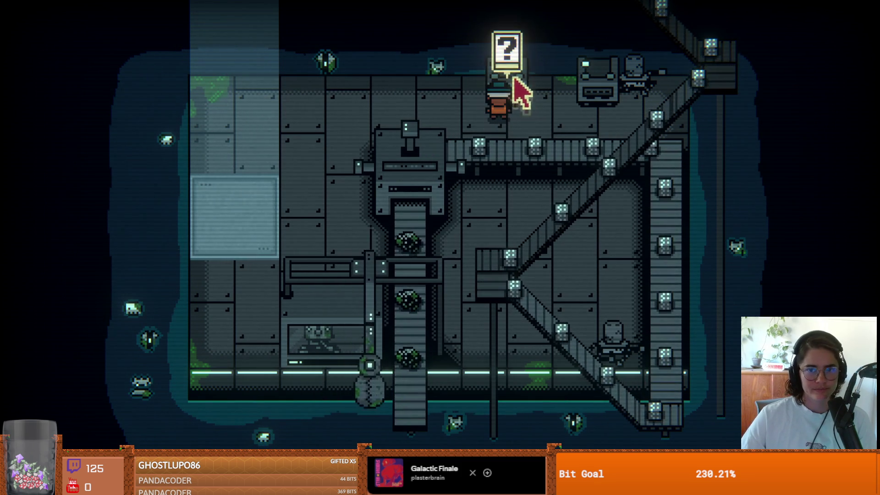
{"action": "left_click", "coordinate": [509, 71]}
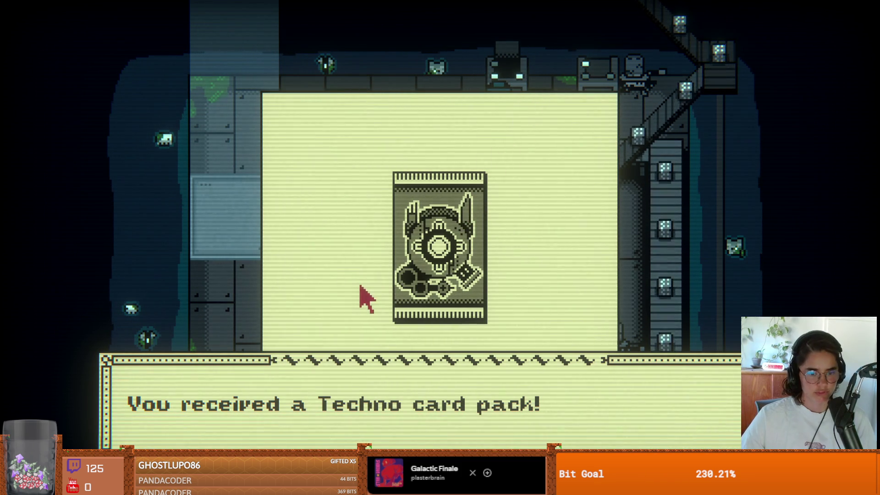
- Tear open the Techno pack and add its five cards to the collection
{"action": "left_click", "coordinate": [435, 251]}
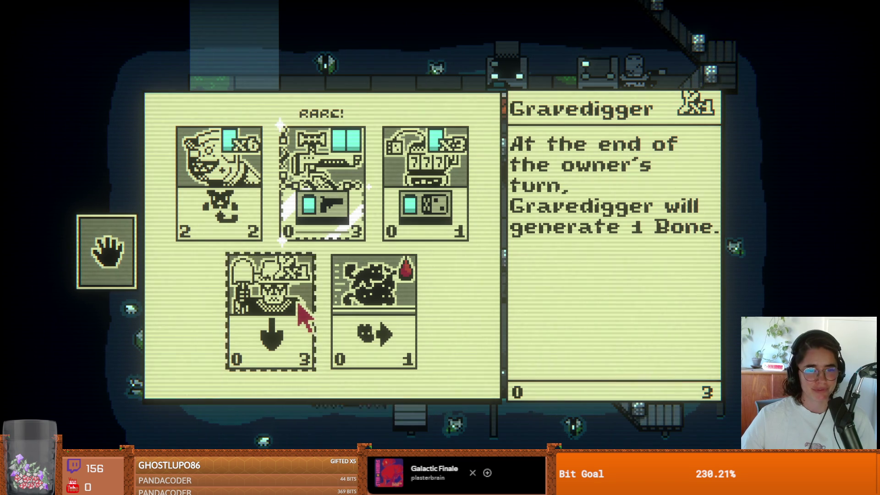
{"action": "left_click", "coordinate": [120, 250]}
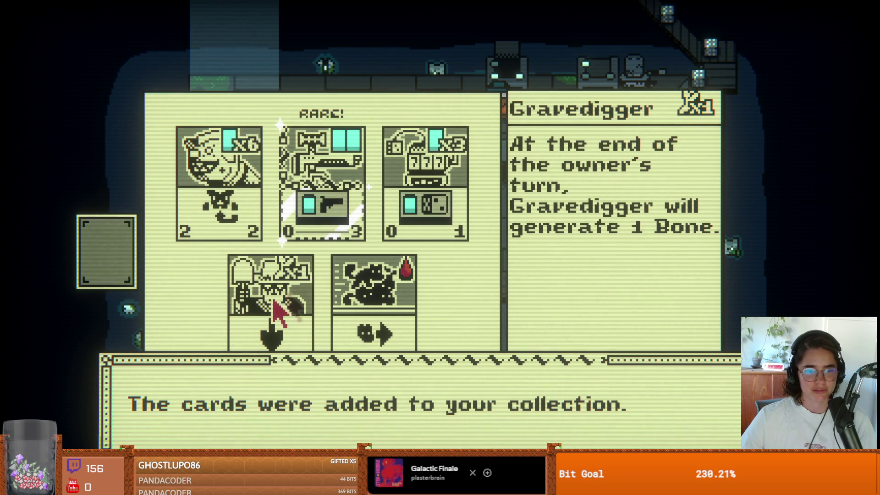
{"action": "left_click", "coordinate": [257, 296]}
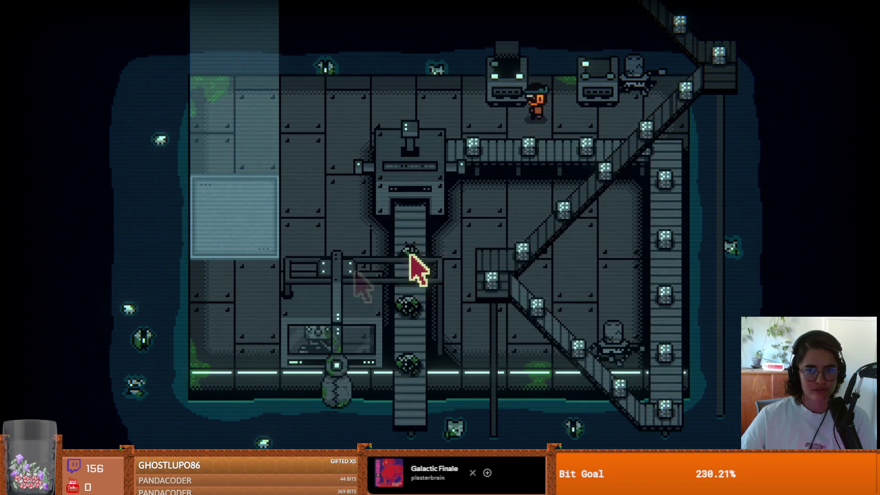
- Get a second pack from the ? character, open it, and add its cards
{"action": "left_click", "coordinate": [608, 61]}
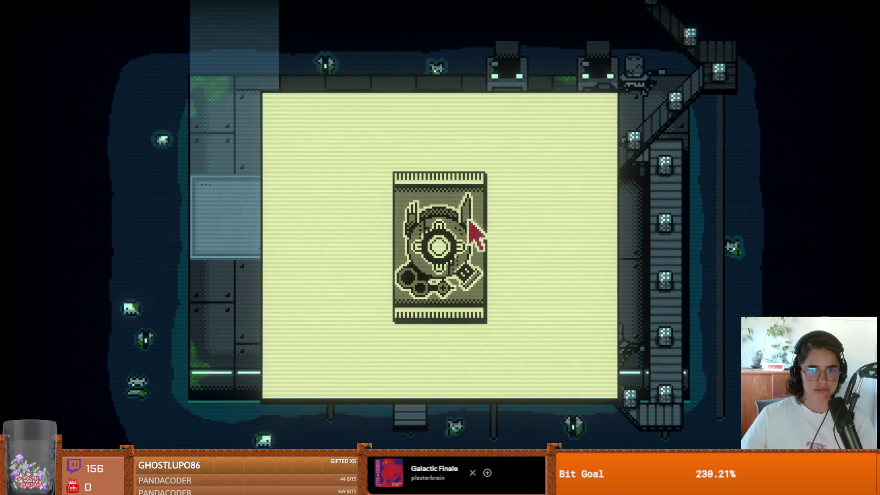
{"action": "left_click", "coordinate": [476, 233]}
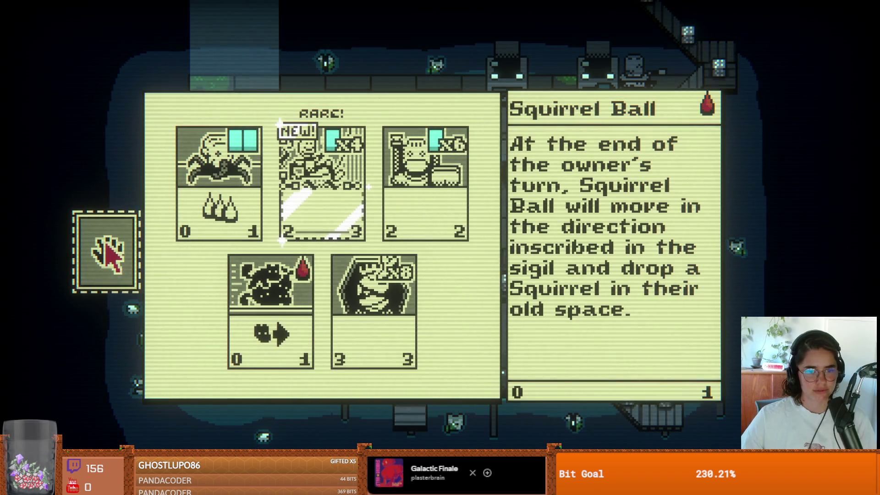
{"action": "left_click", "coordinate": [106, 245]}
{"action": "left_click", "coordinate": [225, 264]}
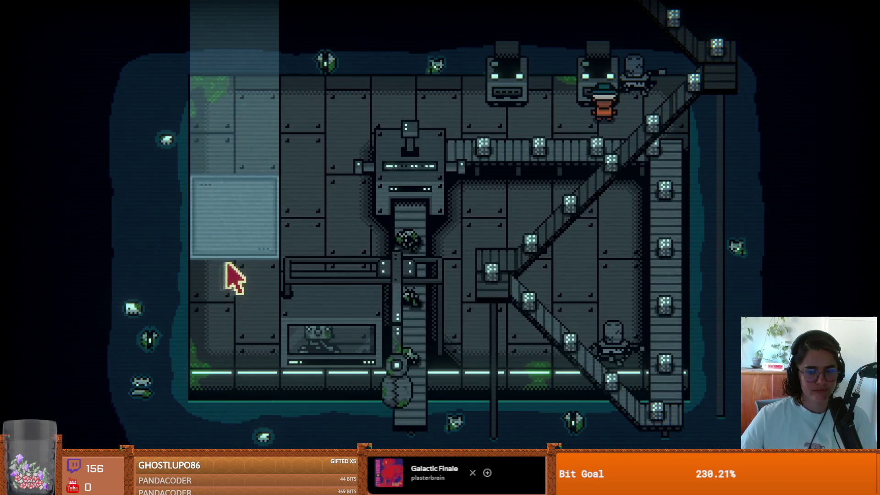
- Walk left along the upper walkway and down to the card-pack vendor
{"action": "key", "text": "d"}
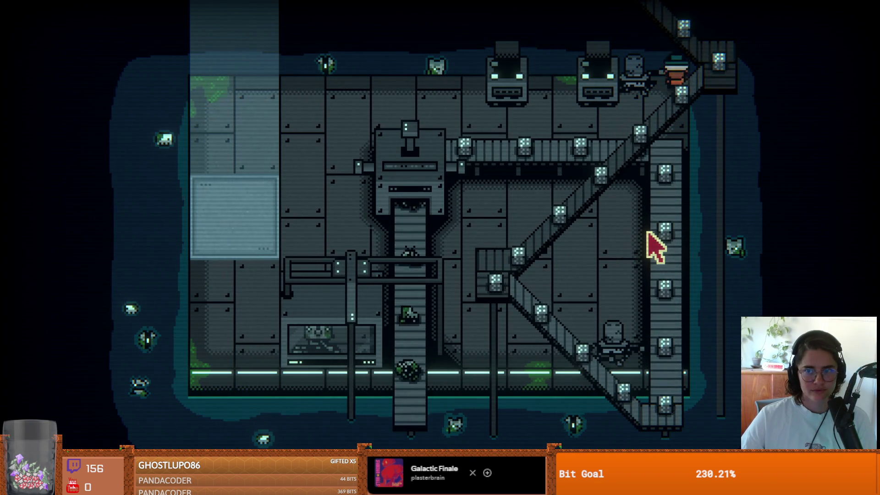
{"action": "key", "text": "a"}
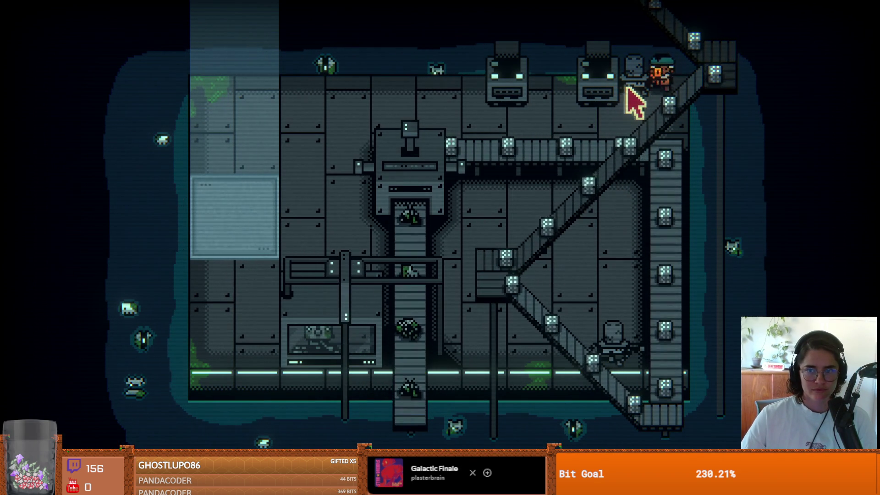
{"action": "key", "text": "a"}
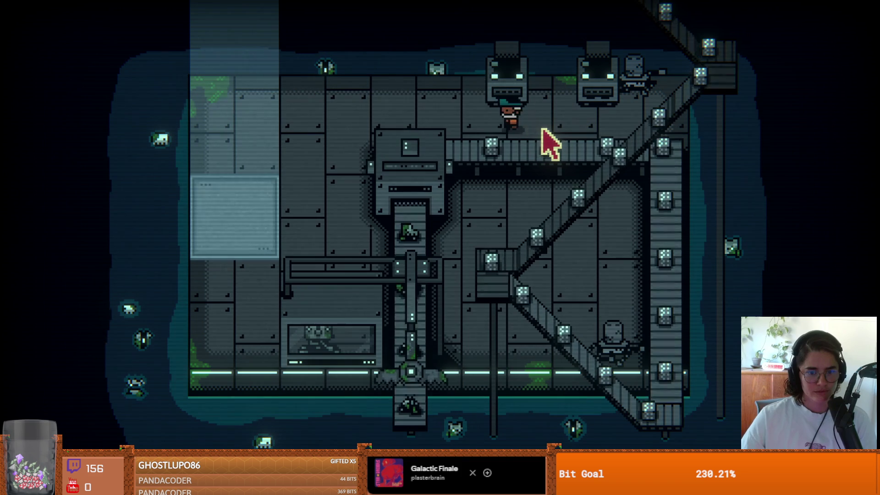
{"action": "key", "text": "s"}
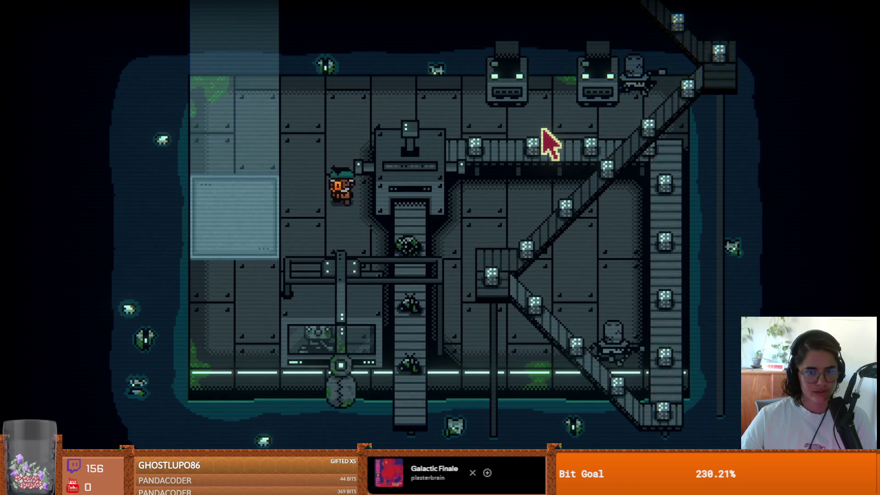
{"action": "key", "text": "d"}
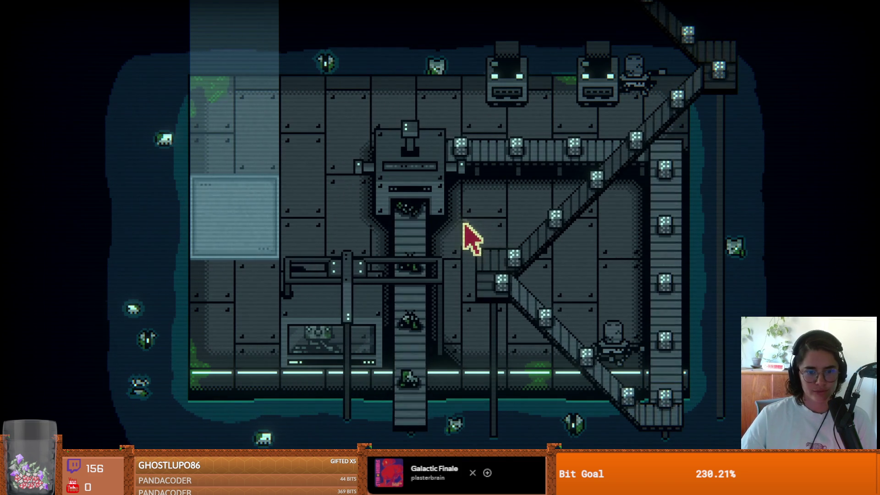
- Talk to the vendor and click through its lines saying the pack was already given
{"action": "left_click", "coordinate": [323, 296]}
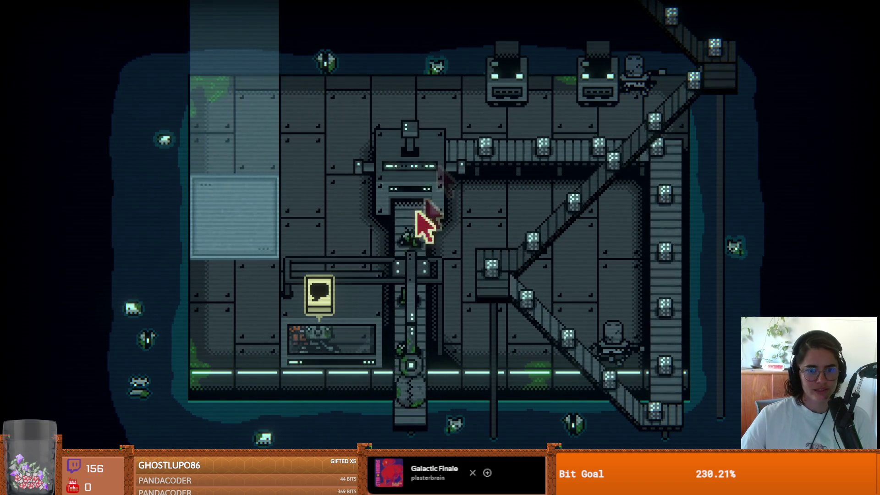
{"action": "left_click", "coordinate": [317, 298]}
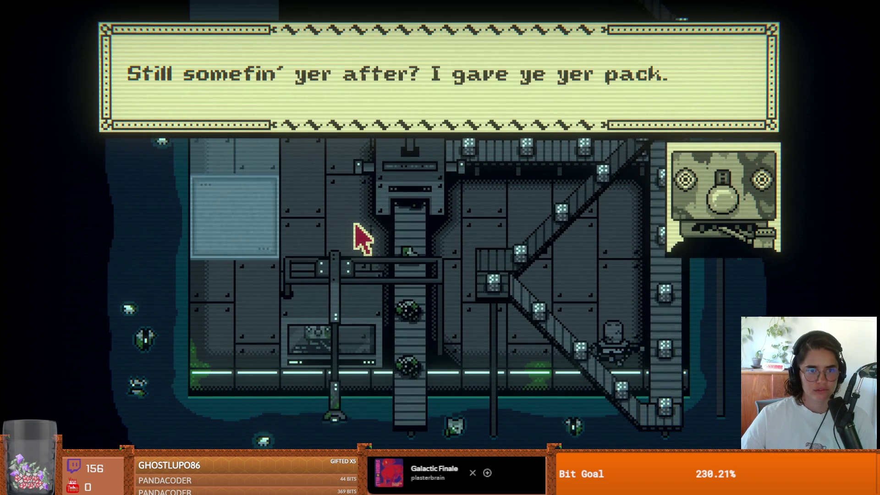
{"action": "left_click", "coordinate": [375, 210]}
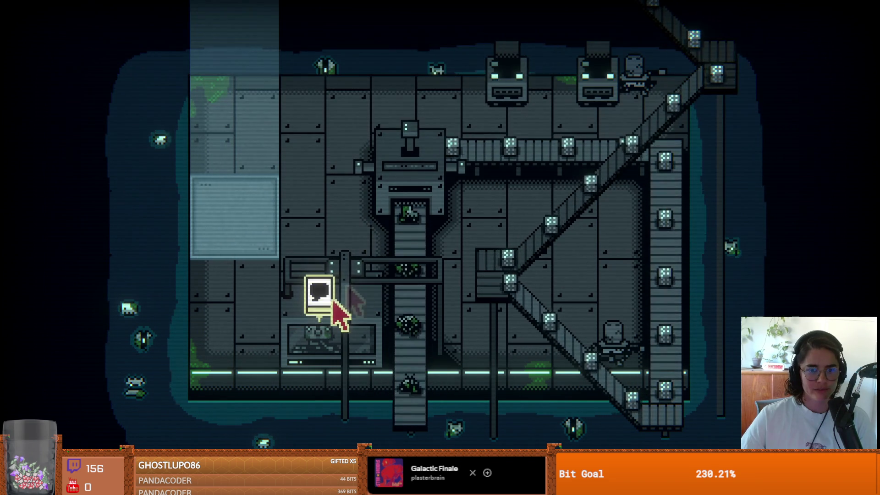
{"action": "left_click", "coordinate": [333, 289]}
{"action": "left_click", "coordinate": [359, 275]}
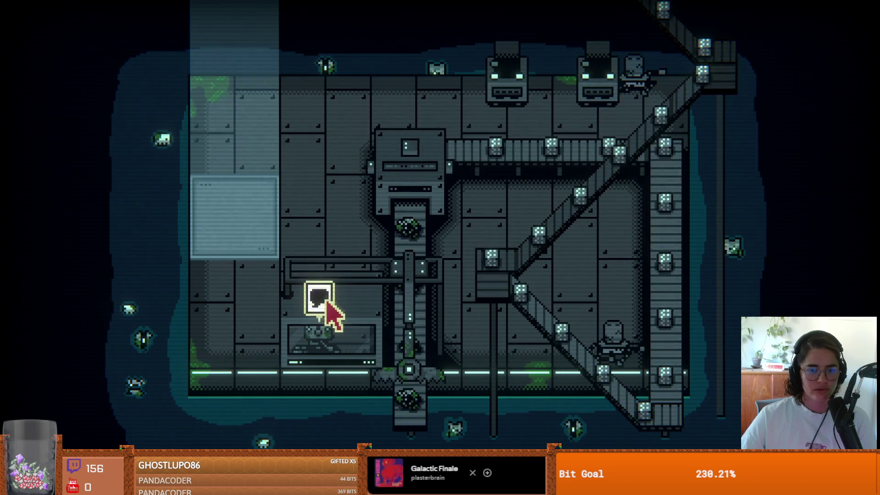
{"action": "left_click", "coordinate": [324, 310]}
{"action": "left_click", "coordinate": [348, 267]}
{"action": "left_click", "coordinate": [330, 301]}
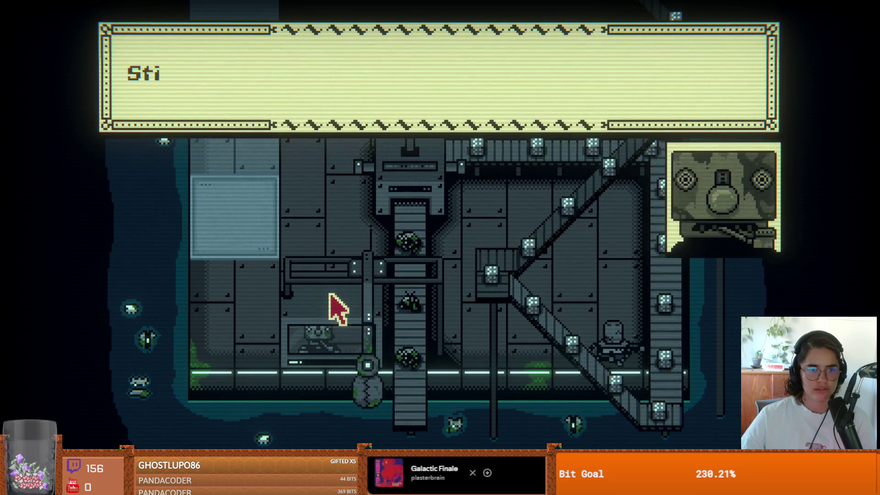
{"action": "left_click", "coordinate": [331, 293]}
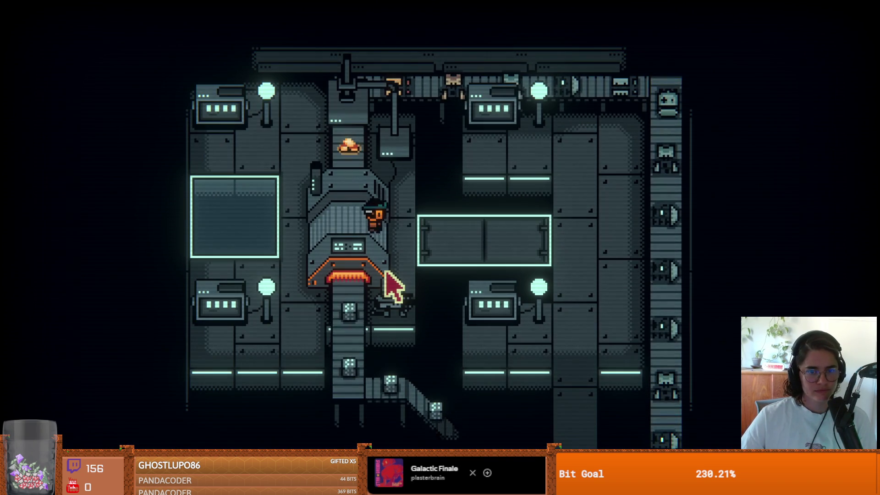
- Walk right out of the machine room, down the corridor, and left into the gold-pile room to the robot
{"action": "key", "text": "Right"}
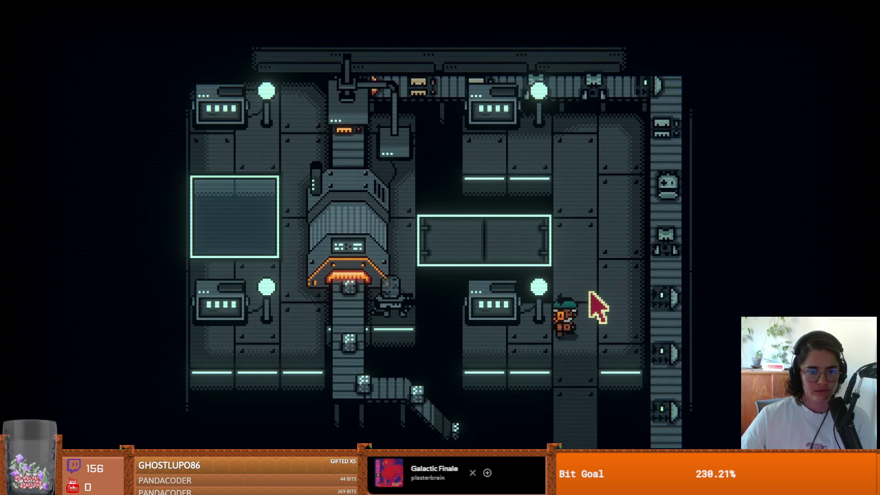
{"action": "key", "text": "Down"}
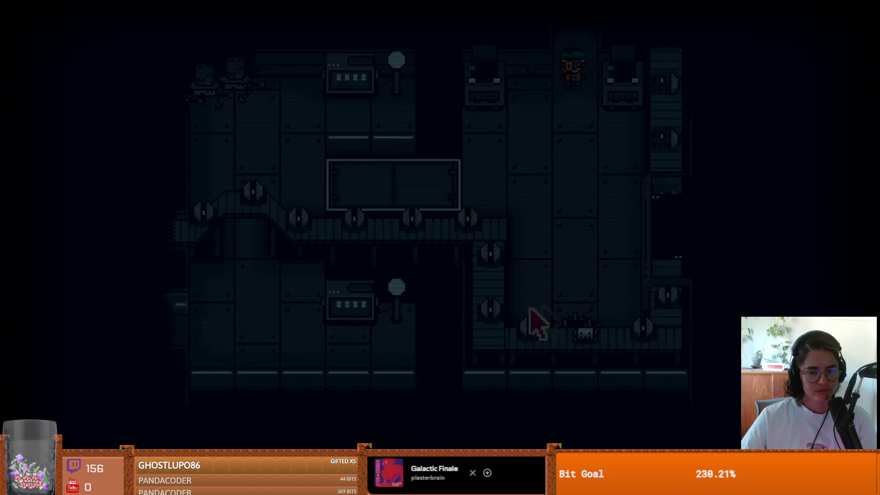
{"action": "key", "text": "Left"}
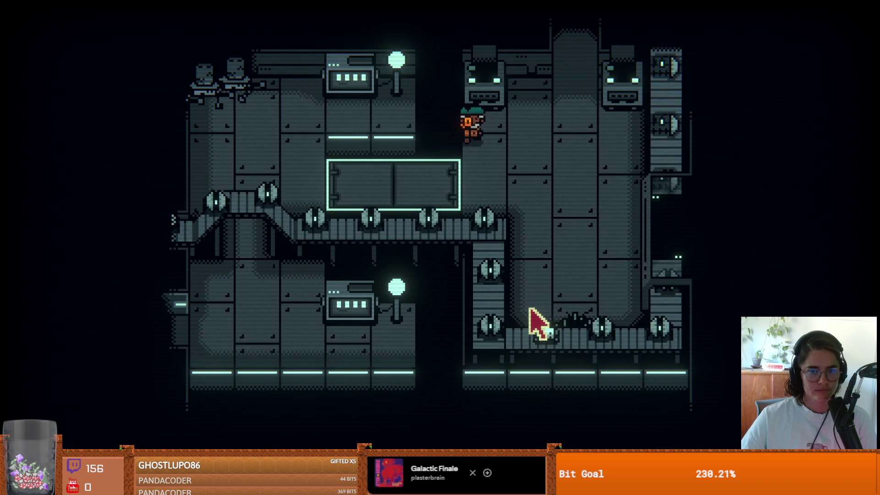
{"action": "key", "text": "Down"}
{"action": "key", "text": "Down"}
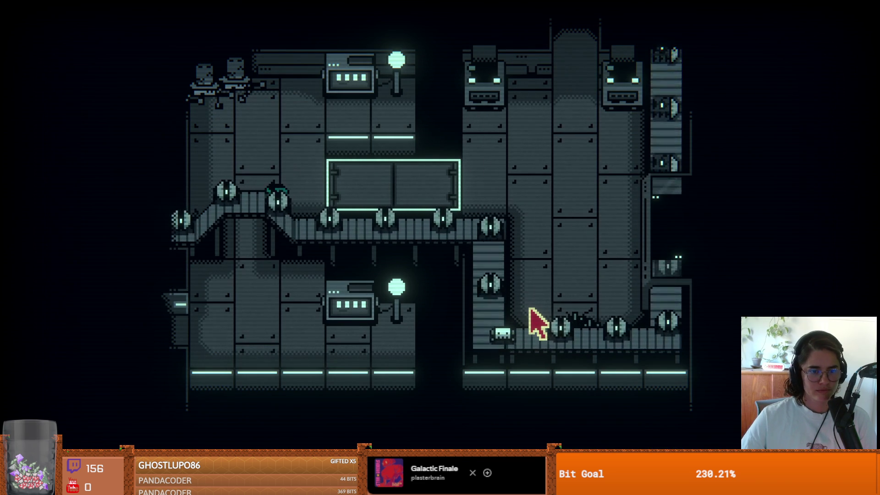
{"action": "key", "text": "Left"}
{"action": "key", "text": "Left"}
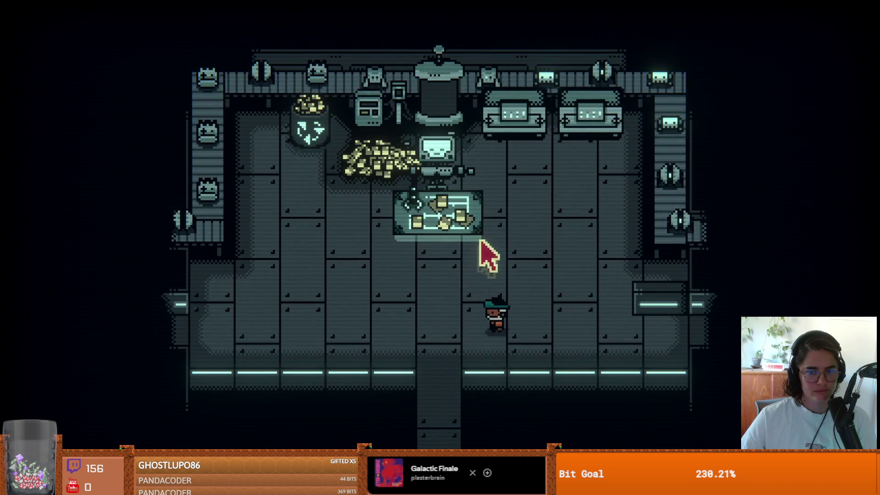
{"action": "key", "text": "z"}
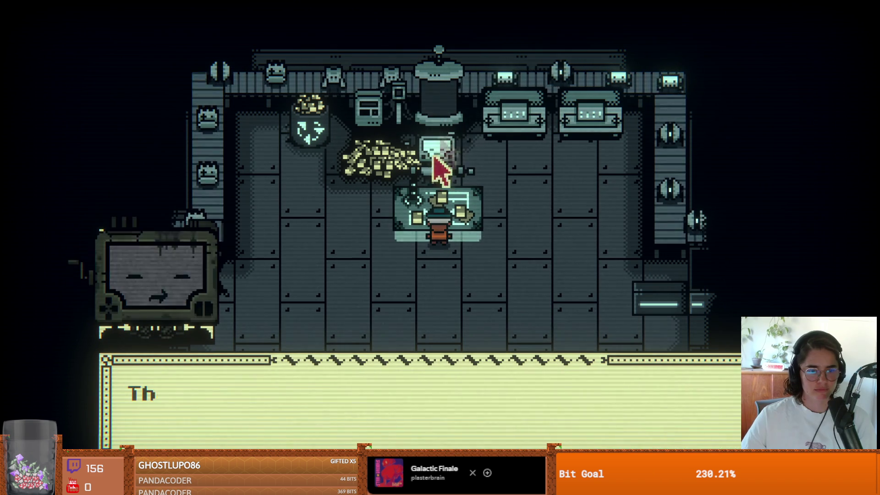
- Click through the robot's dialogue until it concedes and says 'Let's go then.'
{"action": "left_click", "coordinate": [422, 222]}
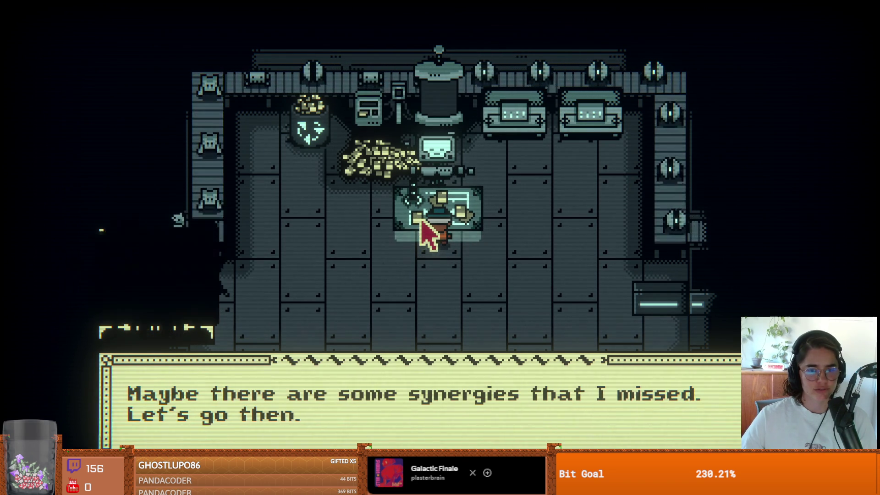
{"action": "left_click", "coordinate": [422, 222]}
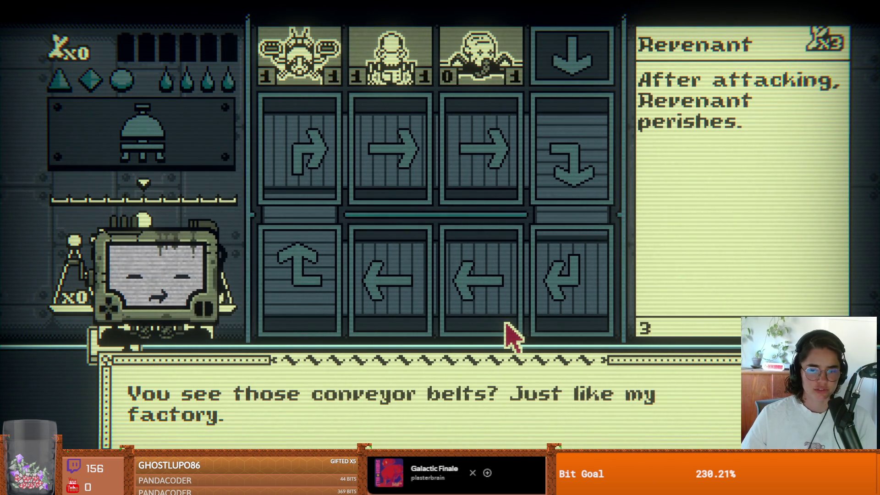
- Dismiss the conveyor-belt tutorial and play Tomb Robber into the bottom-left lane
{"action": "left_click", "coordinate": [497, 347]}
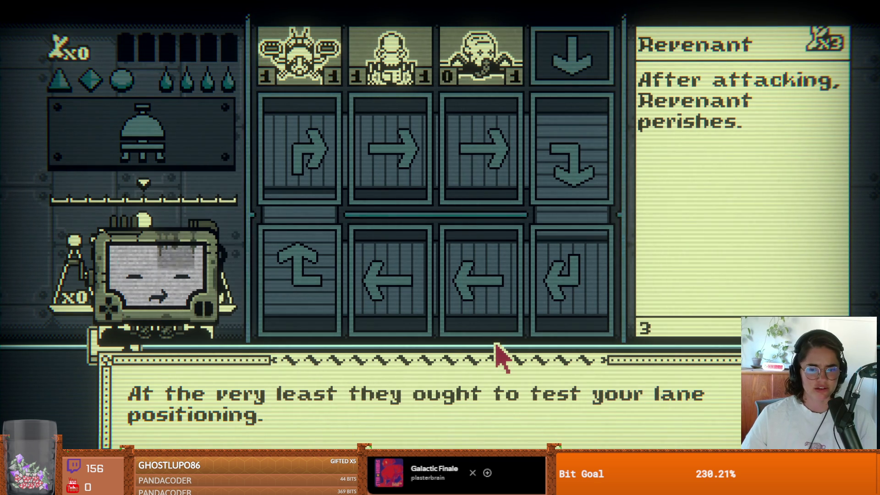
{"action": "left_click", "coordinate": [499, 357]}
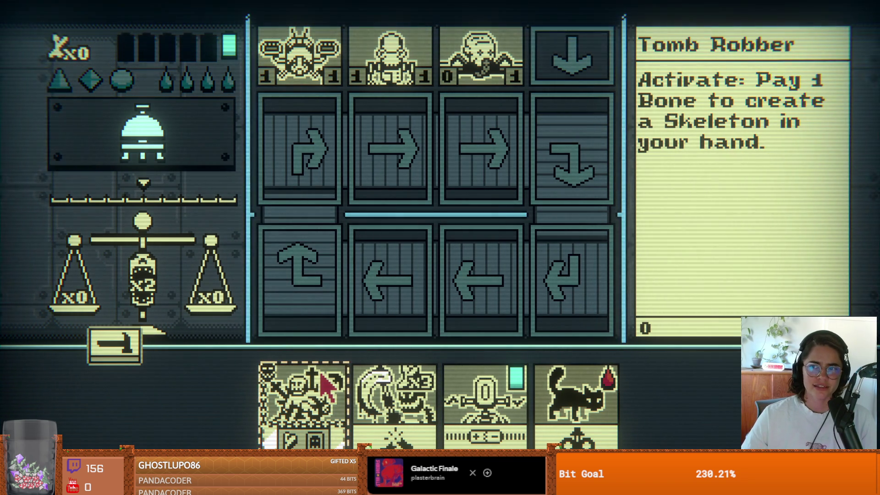
{"action": "left_click", "coordinate": [316, 396]}
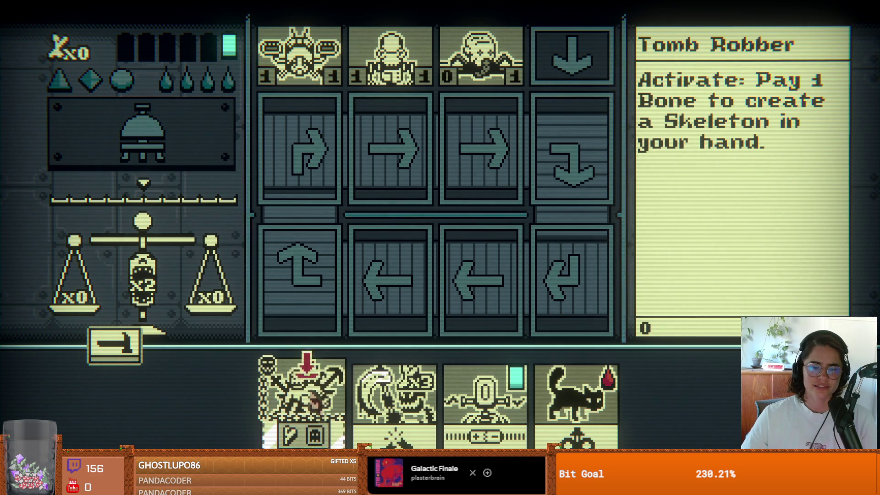
{"action": "left_click", "coordinate": [314, 321]}
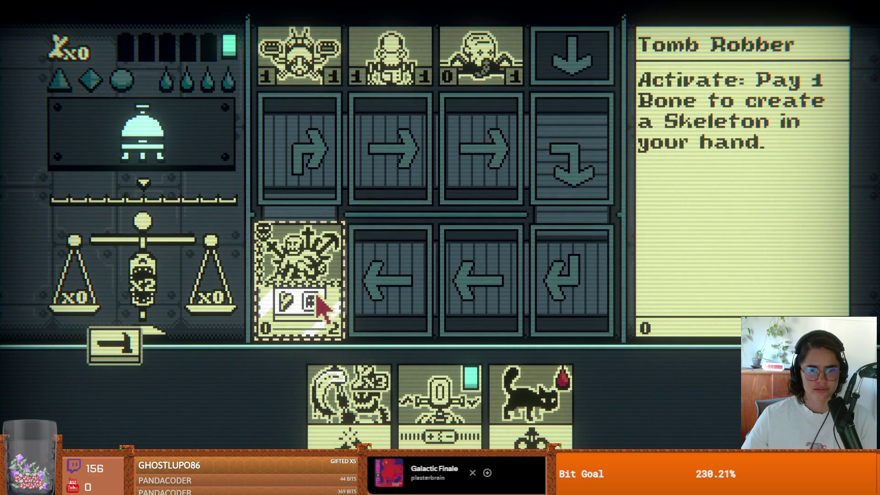
- Try the hammer and a play lacking Bones, then ring the bell to end the turn
{"action": "left_click", "coordinate": [134, 357]}
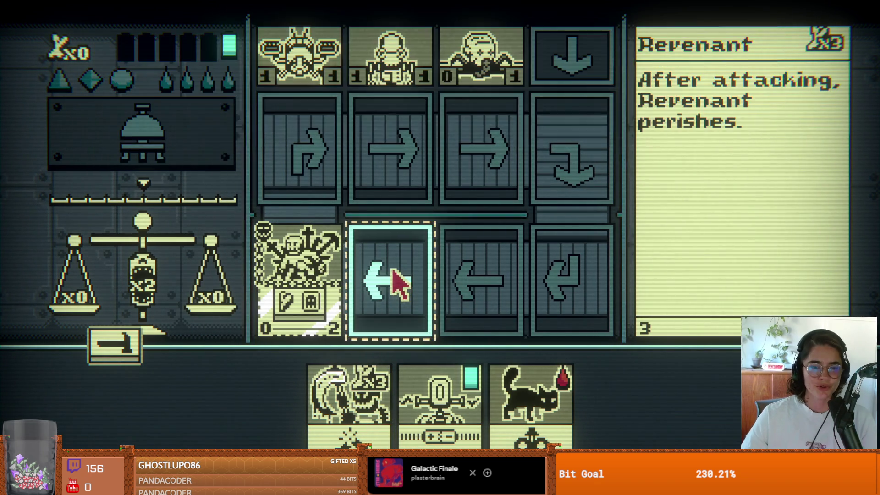
{"action": "left_click", "coordinate": [349, 388]}
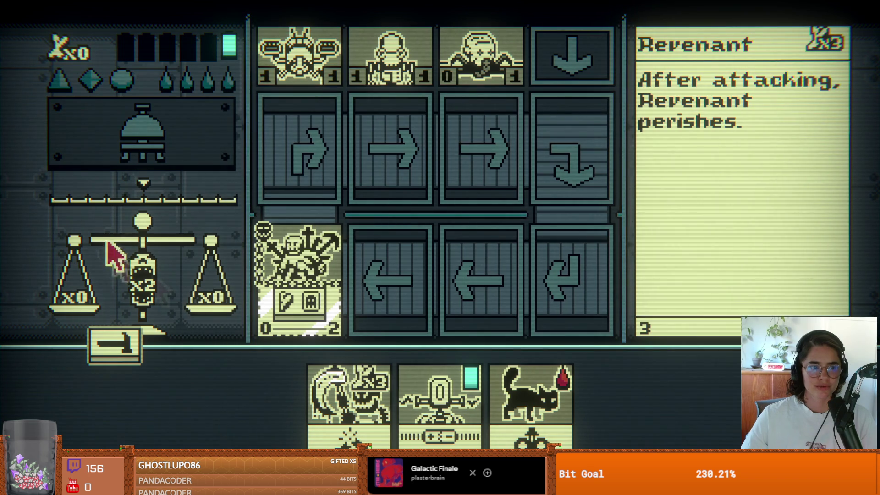
{"action": "left_click", "coordinate": [135, 137]}
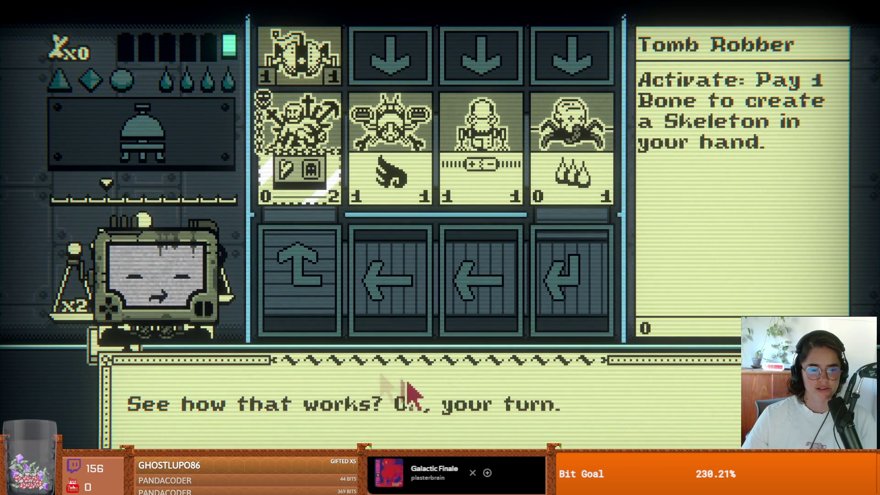
- Place Null Conduit in the second slot after the Cat fails for lack of Blood
{"action": "left_click", "coordinate": [460, 374]}
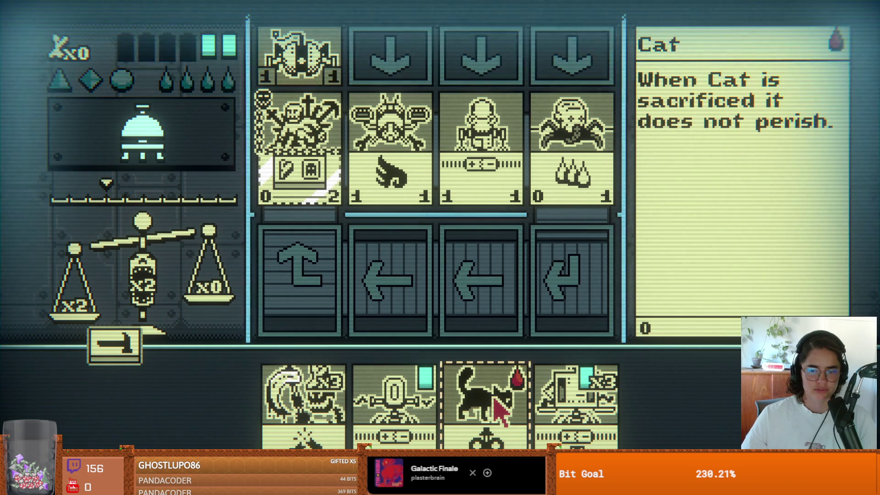
{"action": "left_click", "coordinate": [490, 279]}
{"action": "left_click", "coordinate": [499, 387]}
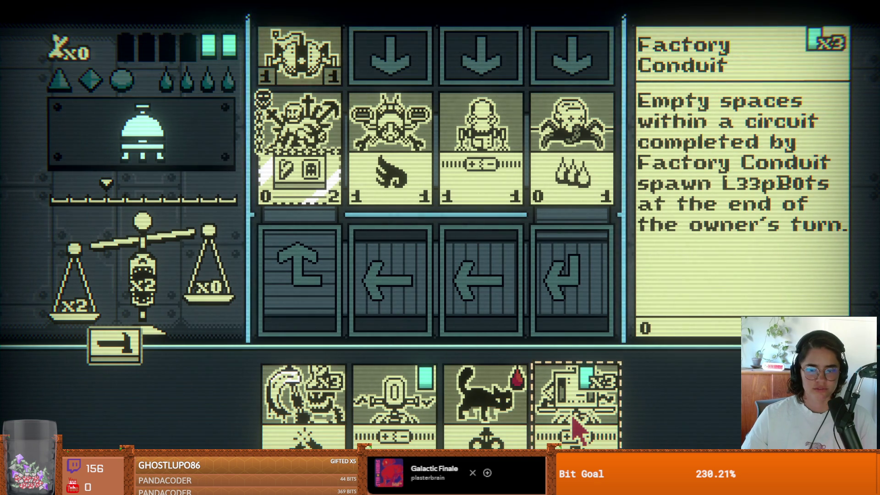
{"action": "left_click", "coordinate": [428, 396]}
{"action": "left_click", "coordinate": [389, 294]}
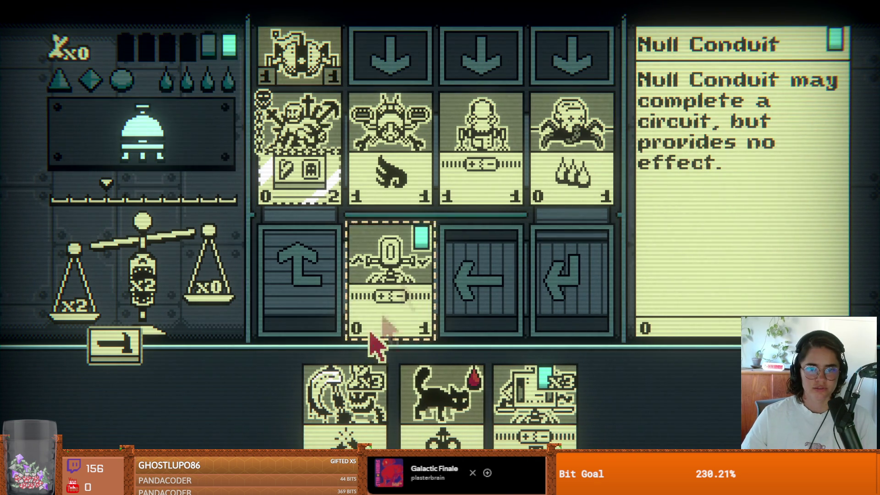
{"action": "left_click", "coordinate": [344, 366]}
- Sacrifice Null Conduit to play the Cat in the second slot, then ring the bell
{"action": "left_click", "coordinate": [440, 394]}
{"action": "left_click", "coordinate": [530, 403]}
{"action": "left_click", "coordinate": [440, 394]}
{"action": "left_click", "coordinate": [395, 316]}
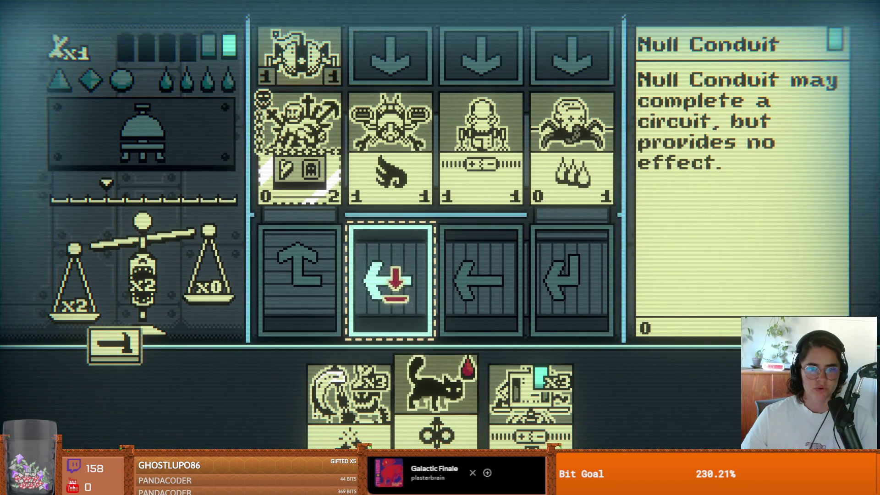
{"action": "left_click", "coordinate": [394, 293]}
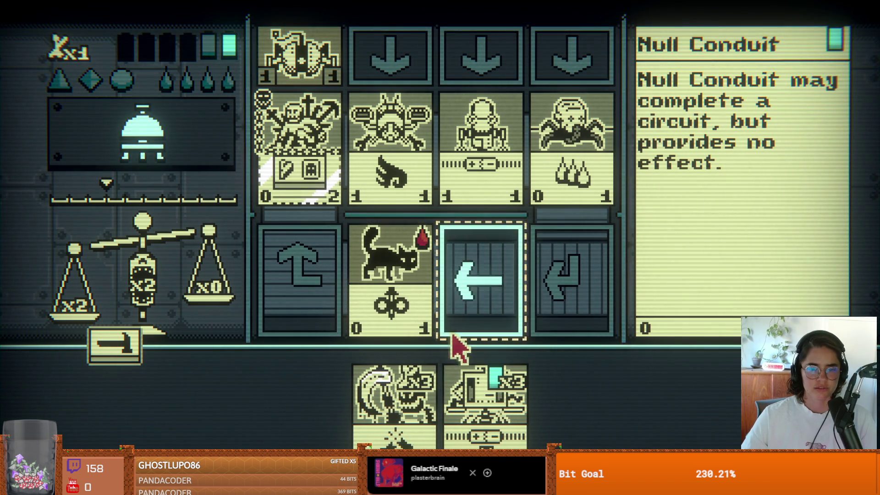
{"action": "left_click", "coordinate": [486, 399]}
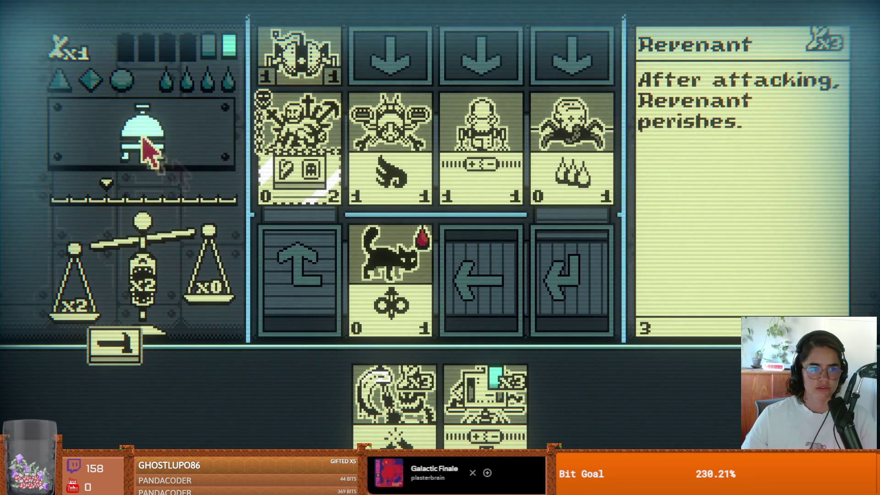
{"action": "left_click", "coordinate": [151, 144]}
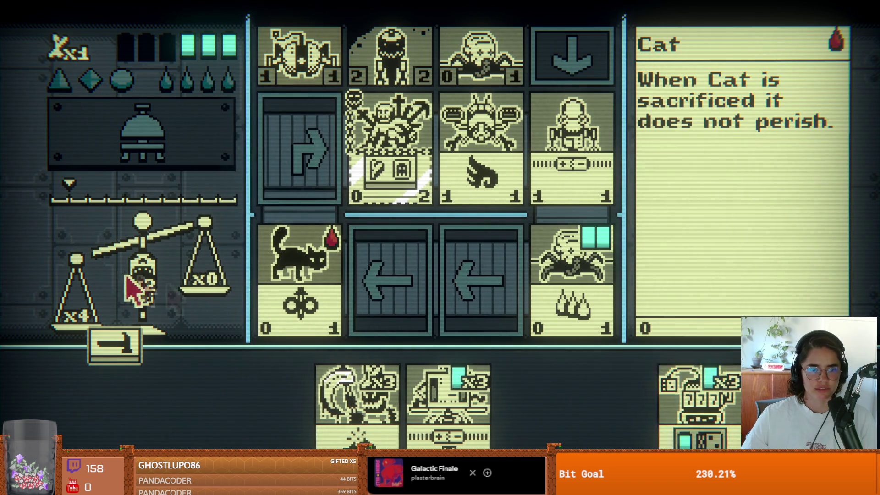
- Place Gamblobot in the third board slot and end the turn
{"action": "mouse_move", "coordinate": [571, 304]}
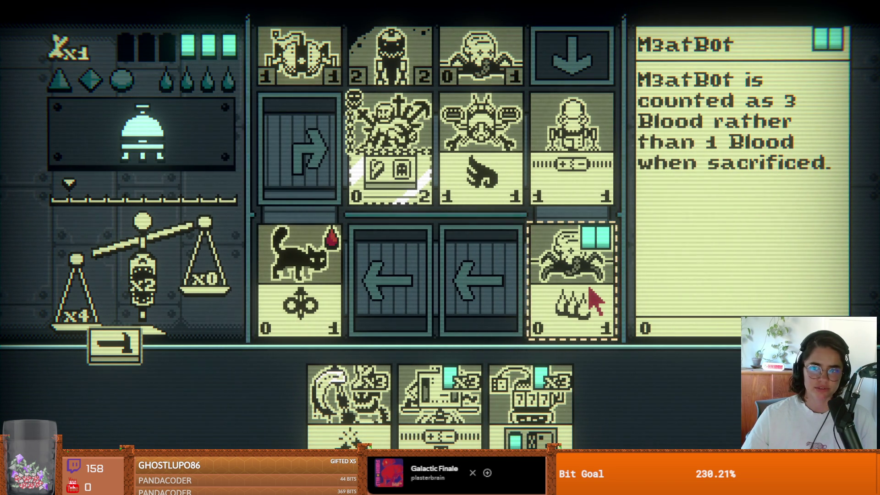
{"action": "mouse_move", "coordinate": [455, 415]}
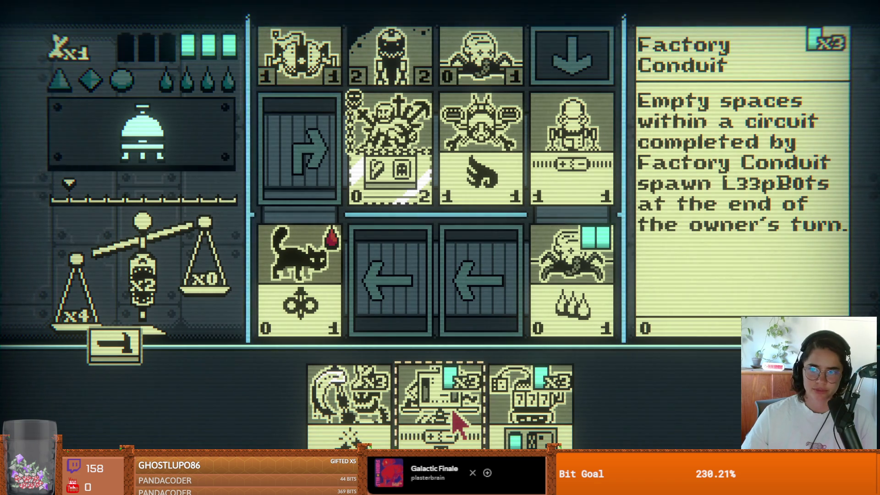
{"action": "mouse_move", "coordinate": [519, 416]}
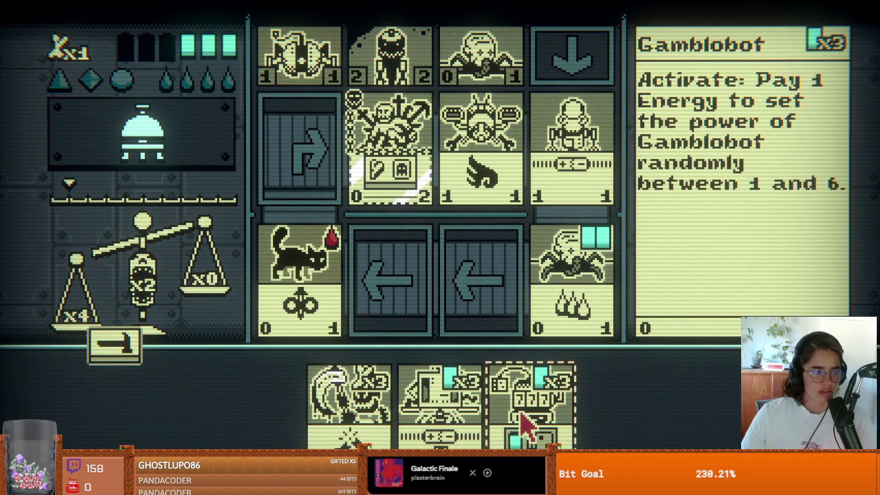
{"action": "left_click", "coordinate": [527, 417]}
{"action": "left_click", "coordinate": [476, 293]}
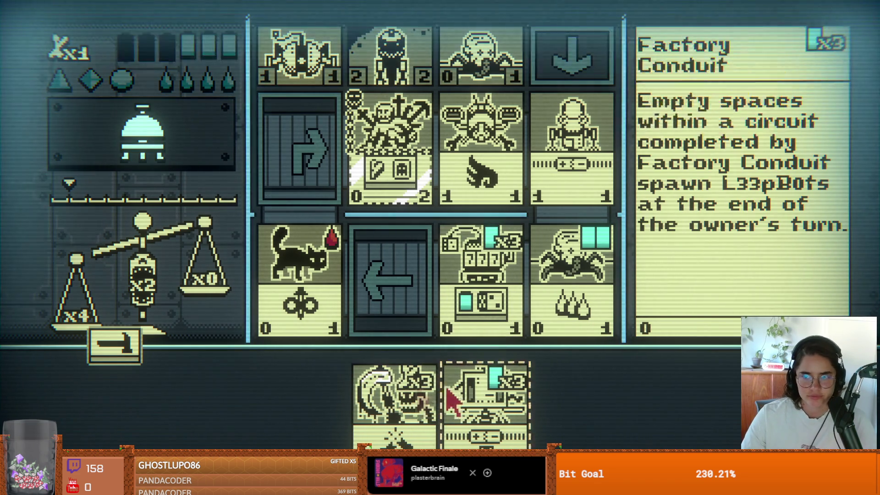
{"action": "left_click", "coordinate": [152, 143]}
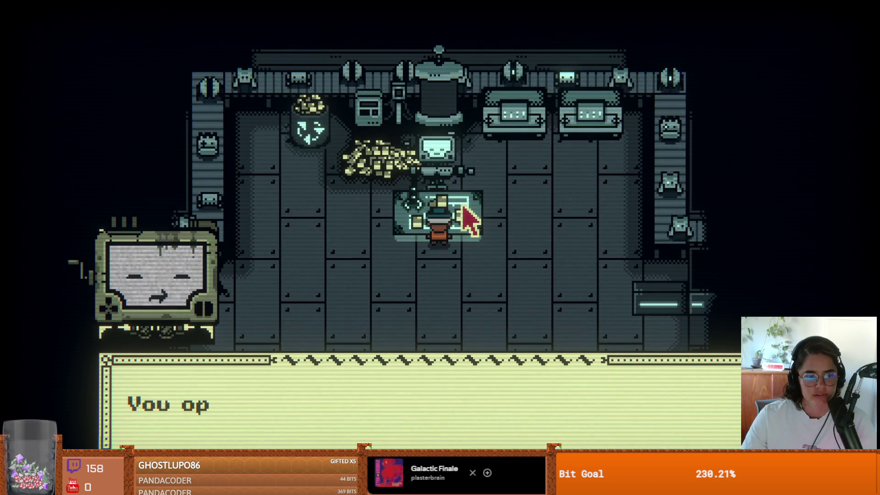
- Click through P03's lines about needing better cards and accept 'Another battle?'
{"action": "left_click", "coordinate": [464, 208]}
{"action": "left_click", "coordinate": [463, 208]}
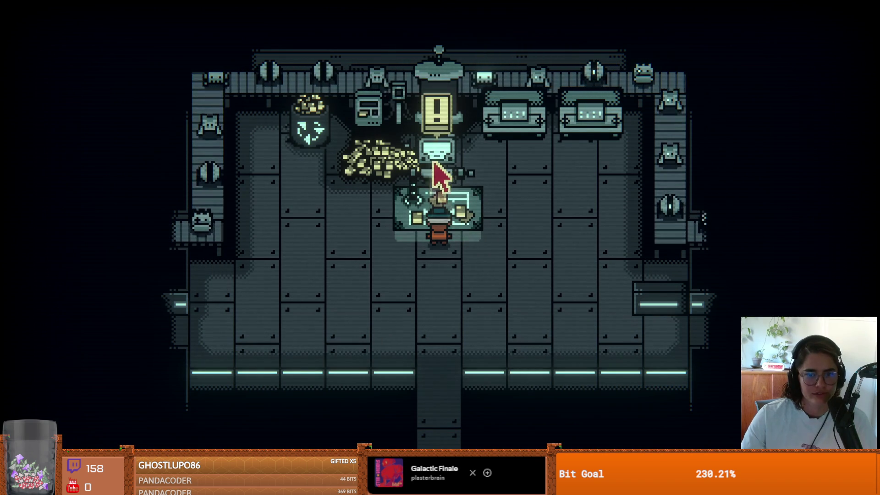
{"action": "left_click", "coordinate": [396, 323]}
{"action": "left_click", "coordinate": [396, 323]}
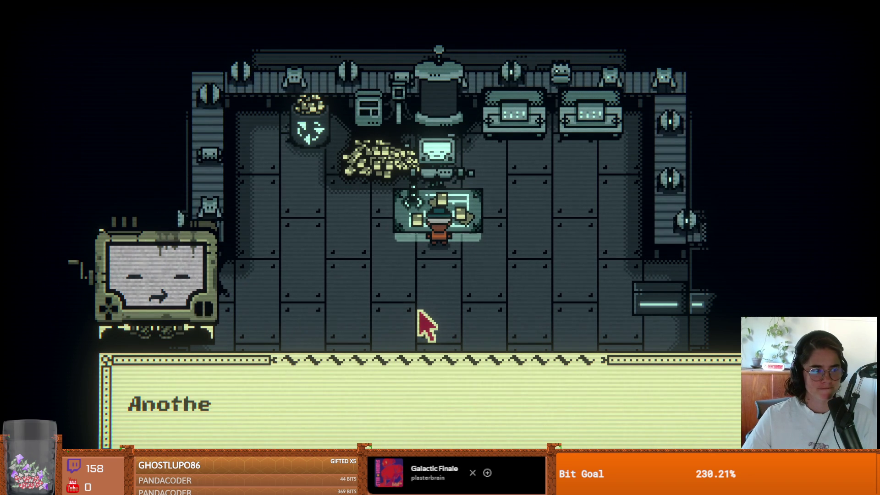
{"action": "left_click", "coordinate": [416, 310]}
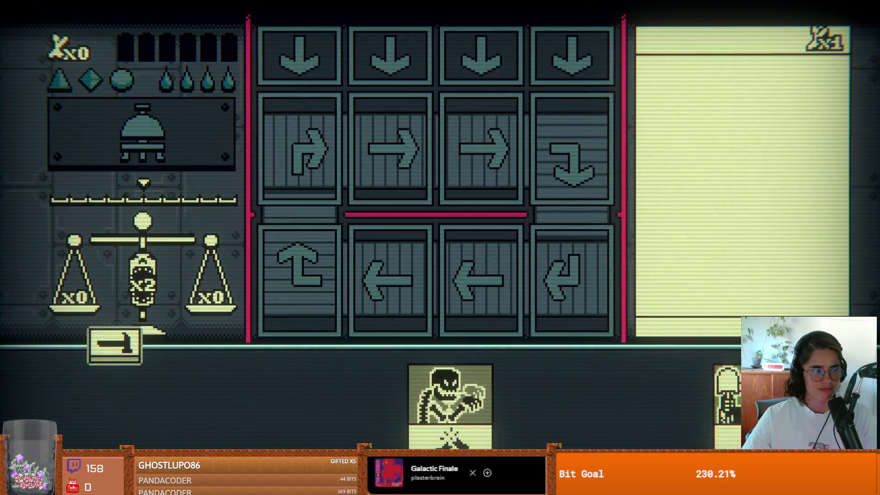
- Play the Skeleton in the second slot, then end the turn so it attacks
{"action": "left_click", "coordinate": [419, 312]}
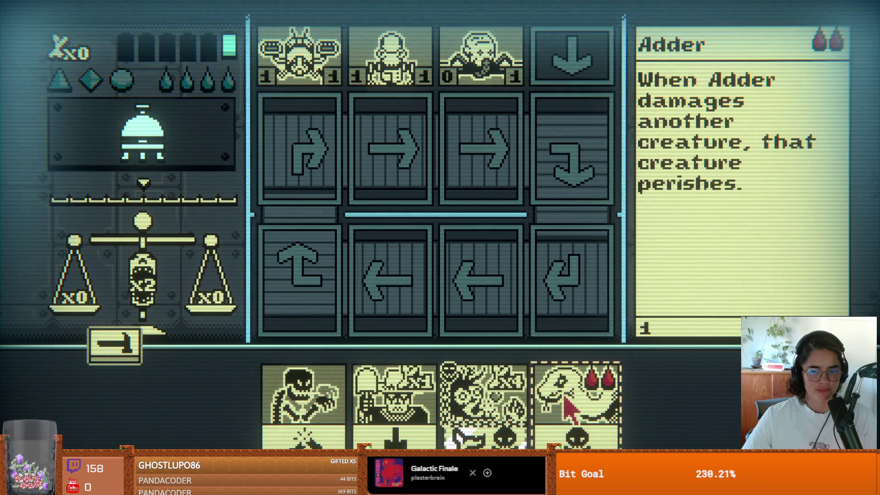
{"action": "left_click", "coordinate": [571, 399]}
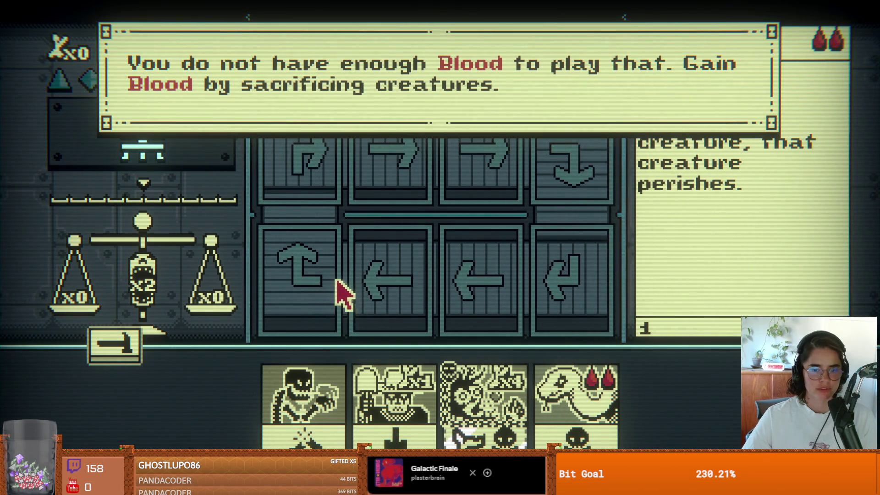
{"action": "left_click", "coordinate": [331, 385]}
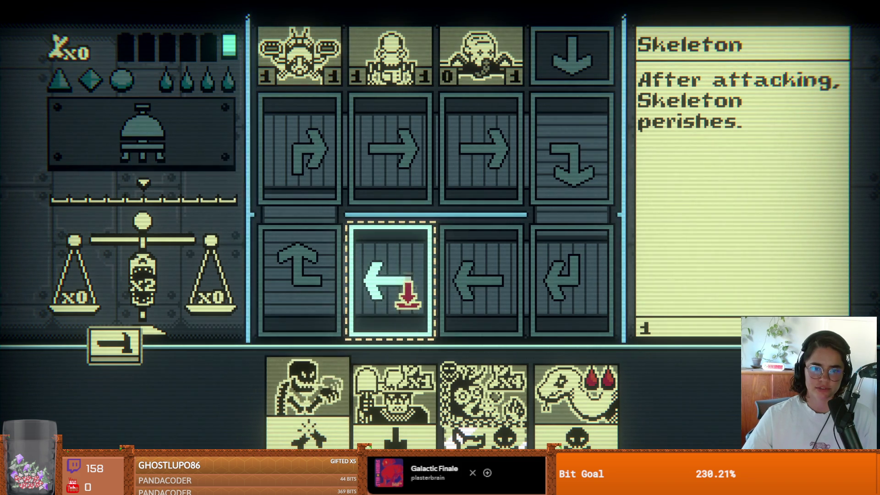
{"action": "left_click", "coordinate": [385, 278]}
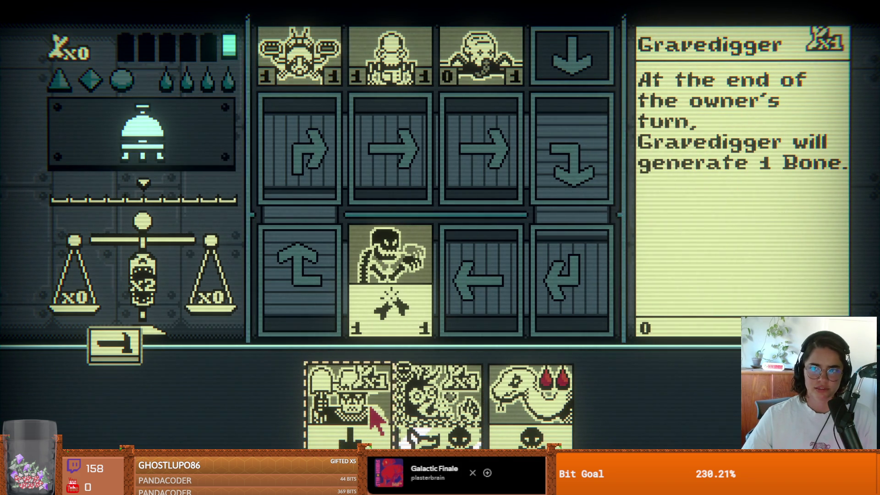
{"action": "left_click", "coordinate": [372, 412]}
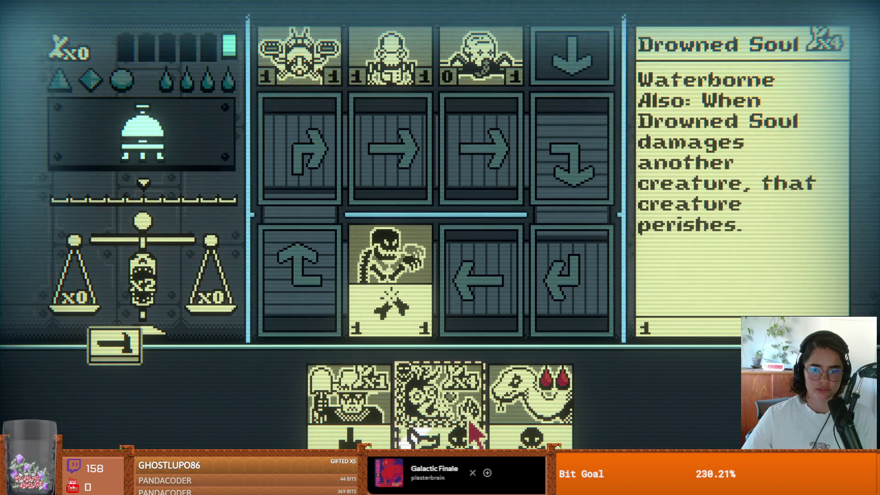
{"action": "left_click", "coordinate": [520, 429]}
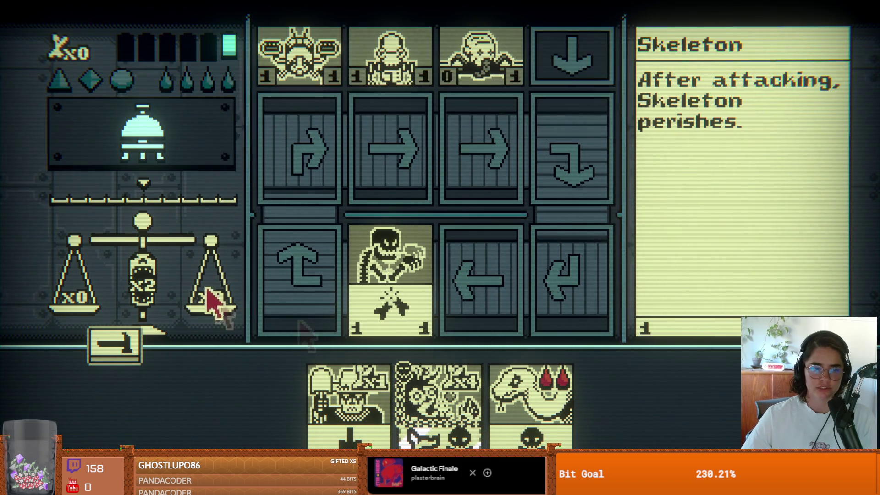
{"action": "left_click", "coordinate": [173, 153]}
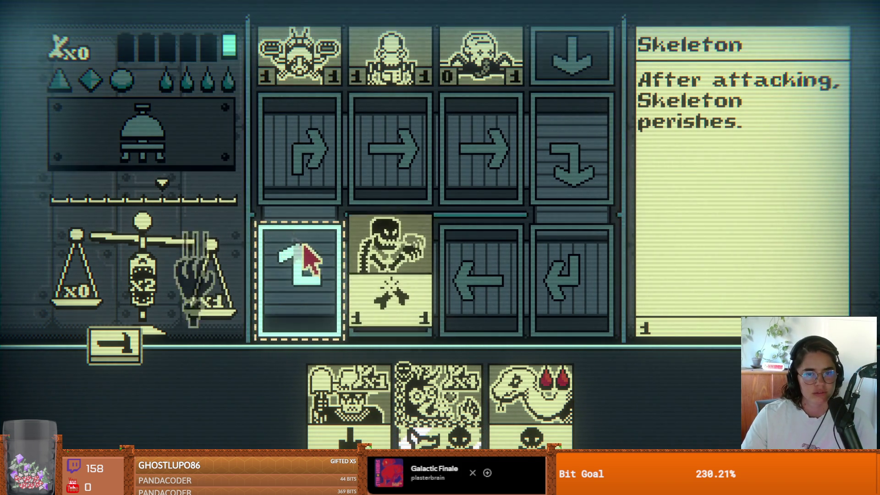
- Dismiss the collapse and pass messages, place Gravedigger in the second slot, and end the turn
{"action": "left_click", "coordinate": [312, 362]}
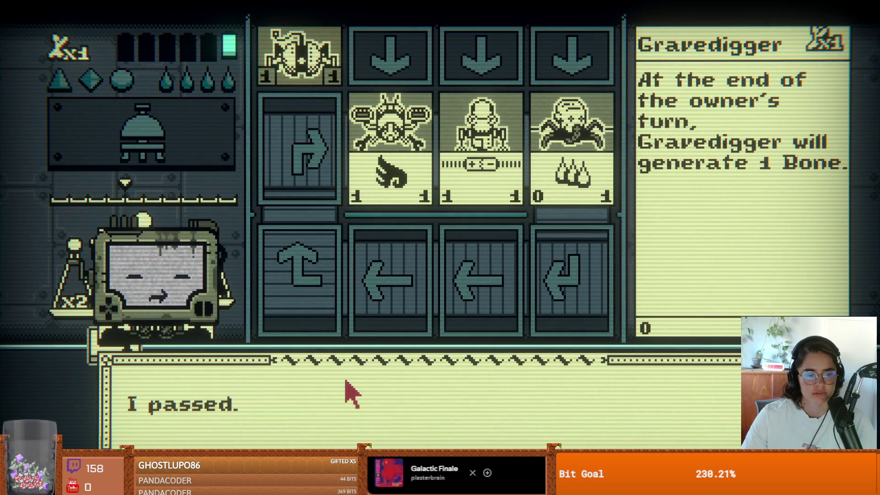
{"action": "left_click", "coordinate": [349, 394]}
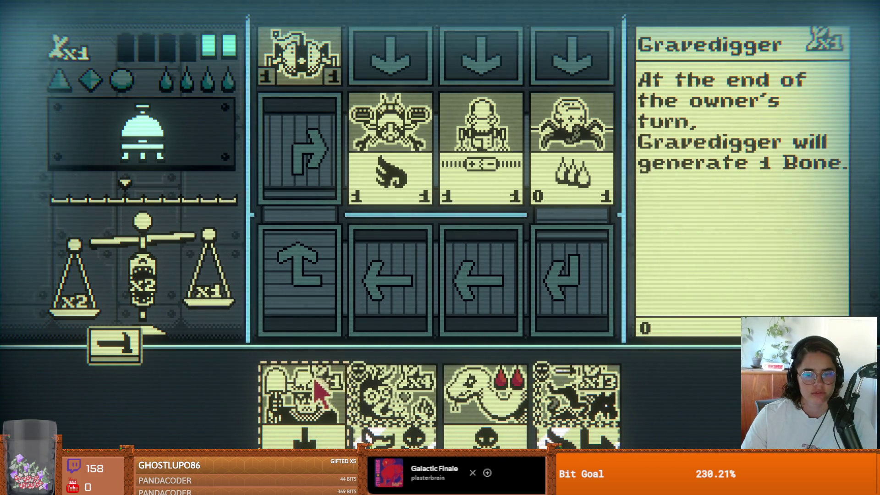
{"action": "left_click", "coordinate": [316, 397]}
{"action": "left_click", "coordinate": [373, 250]}
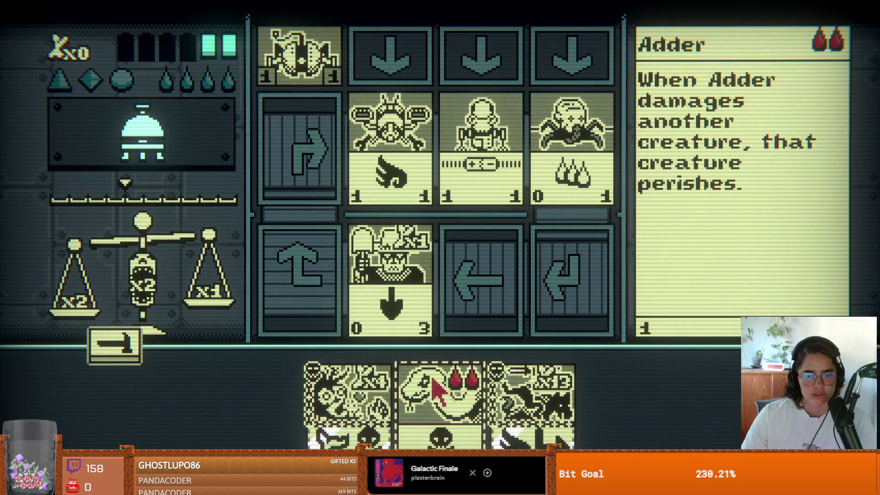
{"action": "left_click", "coordinate": [548, 406]}
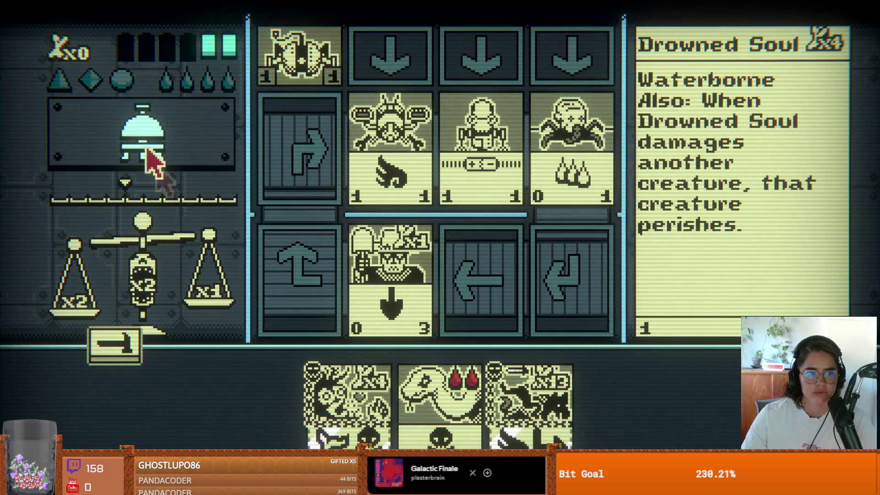
{"action": "left_click", "coordinate": [152, 147]}
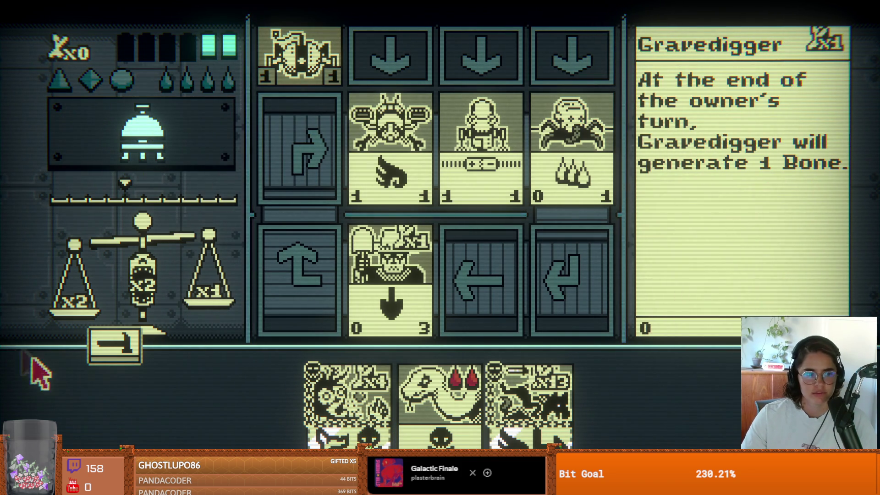
- Pick up the hammer, put it back without smashing, and end the turn
{"action": "left_click", "coordinate": [103, 349]}
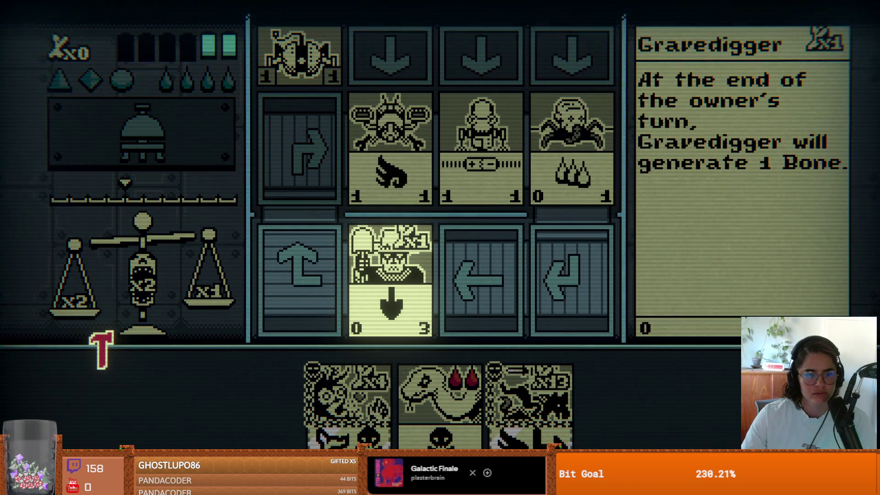
{"action": "left_click", "coordinate": [135, 355]}
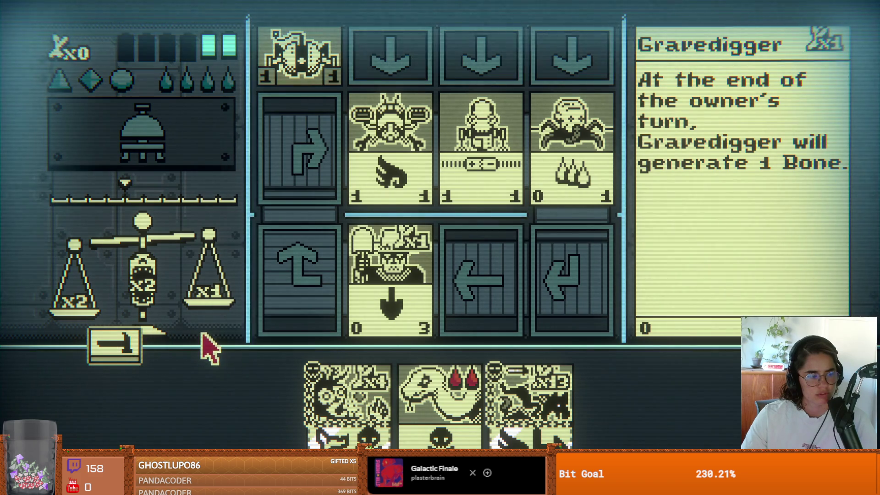
{"action": "left_click", "coordinate": [133, 129]}
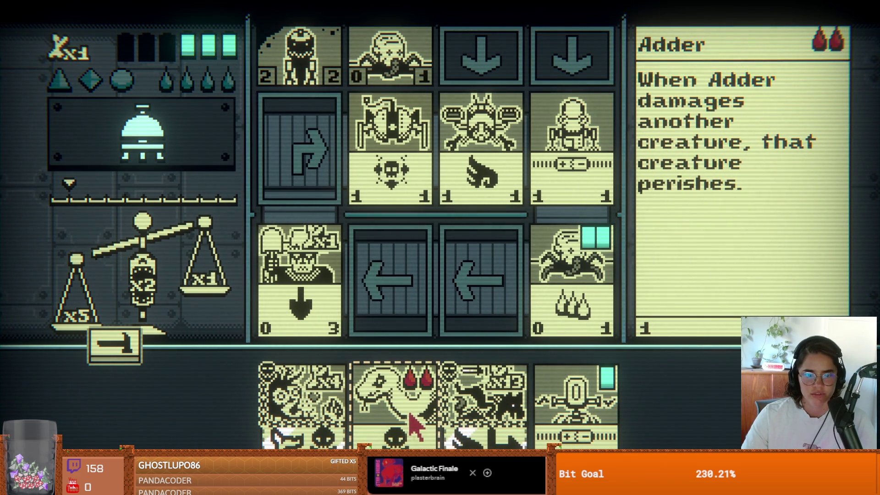
- Sacrifice M3atBot to play the Adder bottom-right, end the turn, and dismiss the bone message
{"action": "left_click", "coordinate": [415, 426]}
{"action": "left_click", "coordinate": [587, 275]}
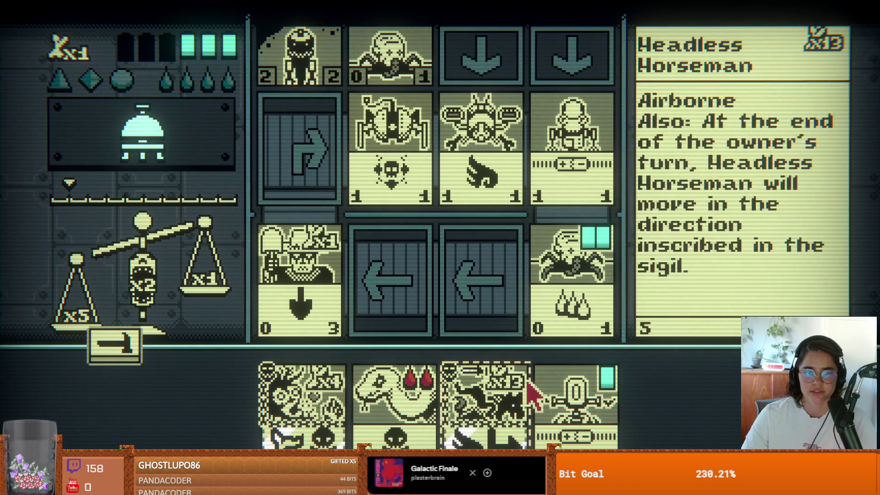
{"action": "left_click", "coordinate": [413, 422]}
{"action": "left_click", "coordinate": [546, 275]}
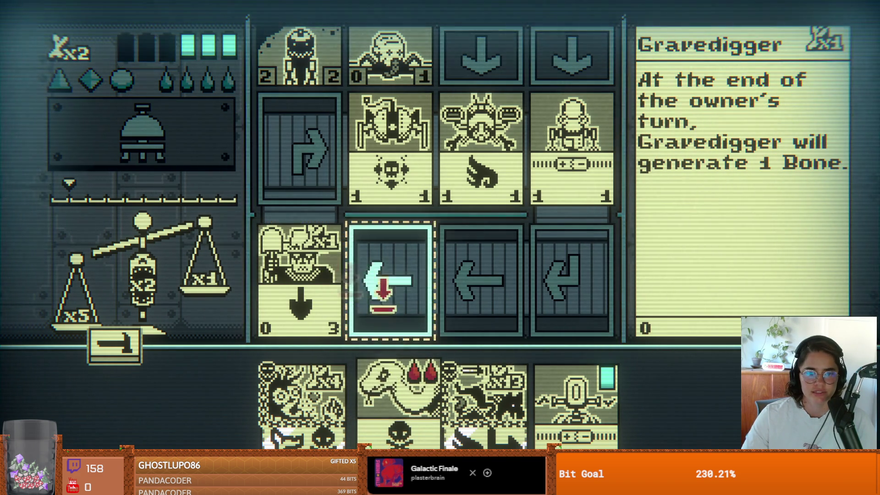
{"action": "left_click", "coordinate": [582, 293]}
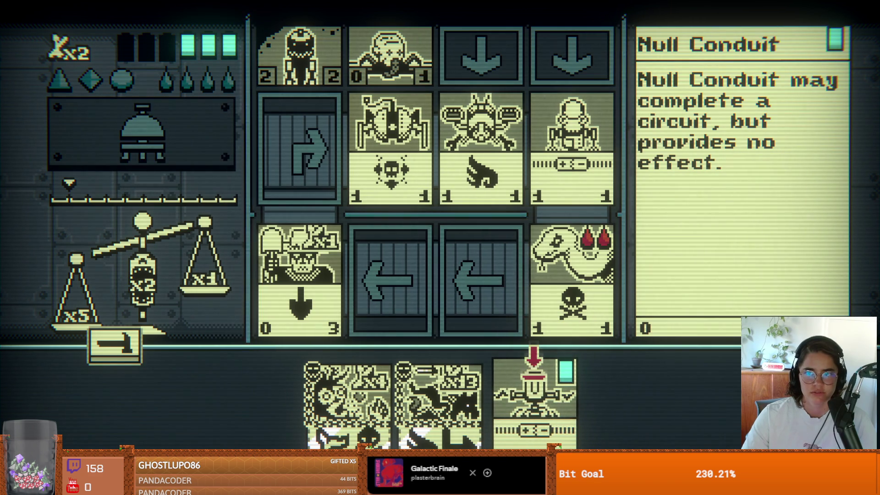
{"action": "key", "text": "space"}
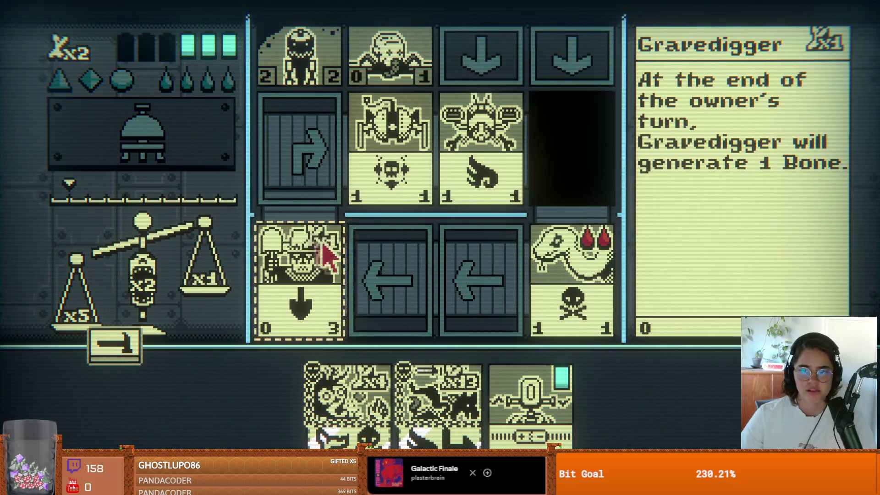
{"action": "left_click", "coordinate": [413, 377]}
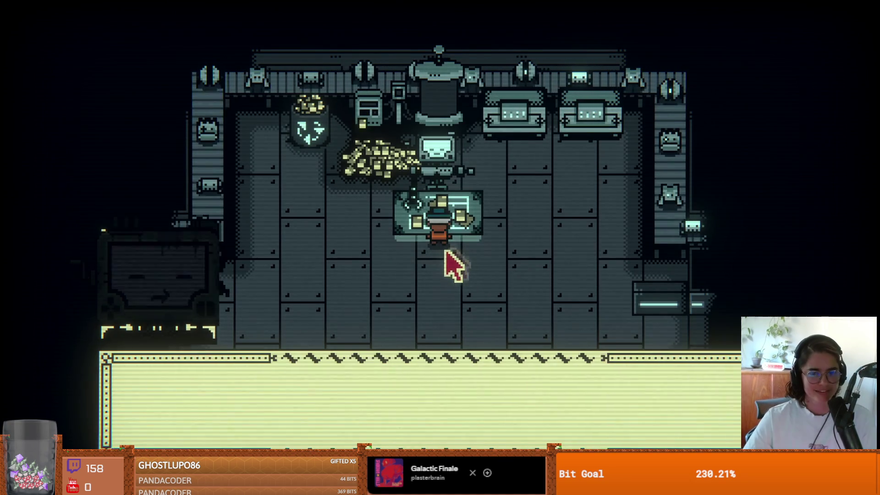
- Finish the opponent's dialogue, walk into the next room, and accept the trader's offer to trade cards
{"action": "left_click", "coordinate": [409, 269]}
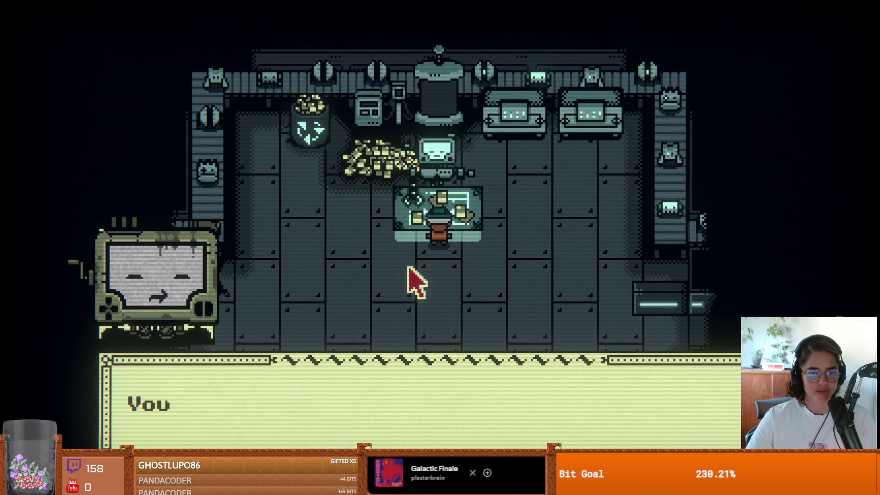
{"action": "left_click", "coordinate": [408, 269]}
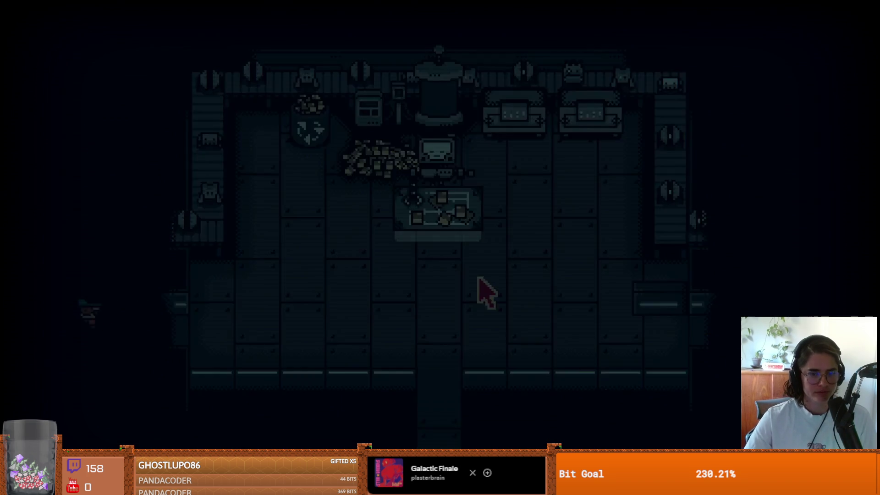
{"action": "left_click", "coordinate": [460, 230]}
{"action": "left_click", "coordinate": [452, 196]}
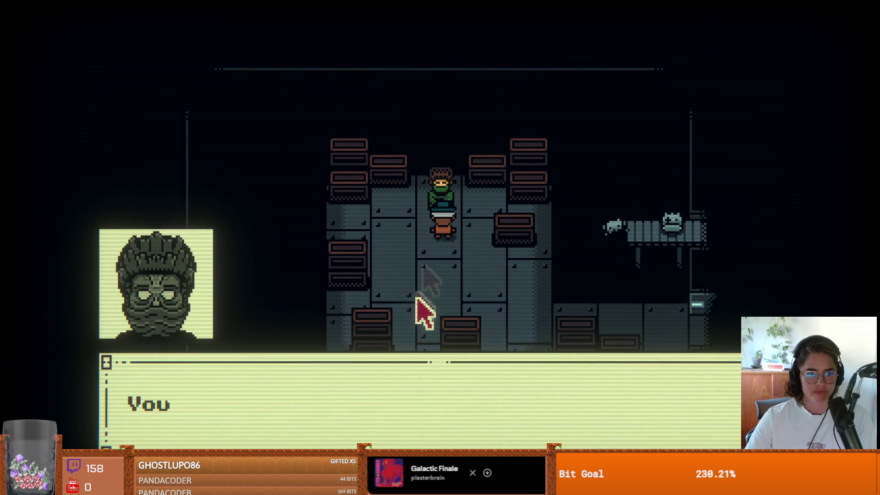
{"action": "left_click", "coordinate": [417, 305]}
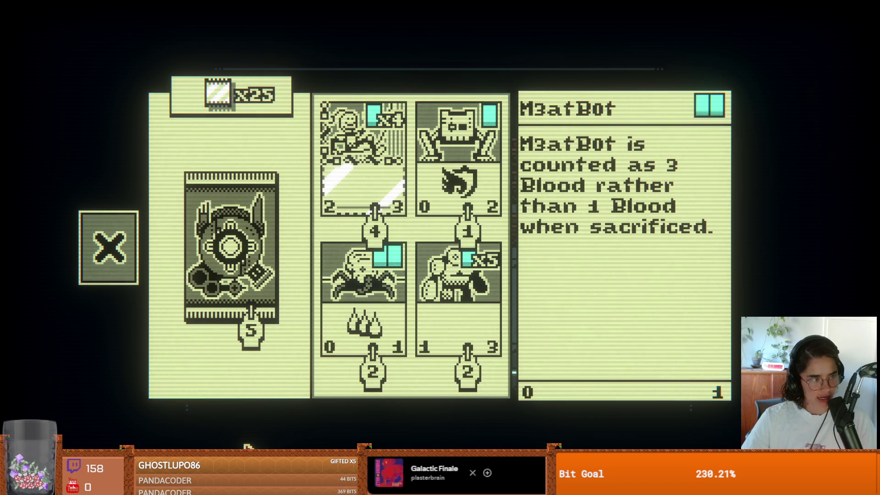
- Switch from the game to another window with Alt+Tab
{"action": "key", "text": "alt+Tab"}
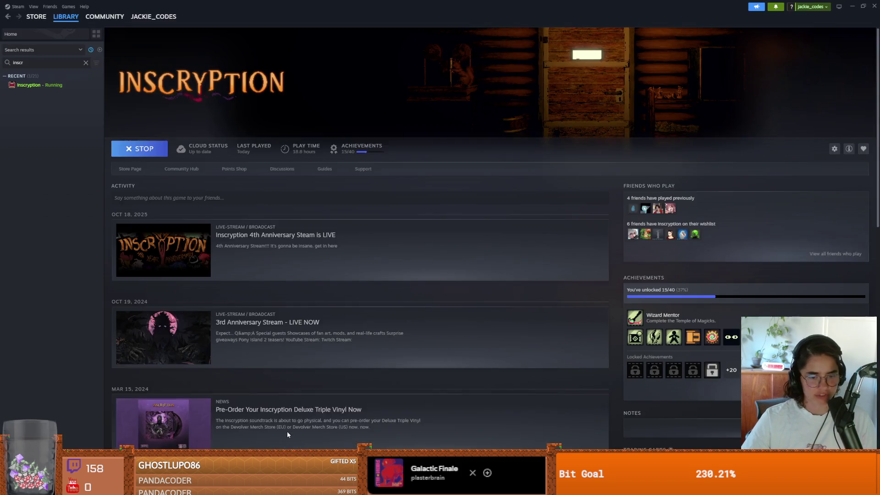
- Bring up Inscryption's Steam library page and open its store page
{"action": "key", "text": "super+Tab"}
{"action": "left_click", "coordinate": [183, 149]}
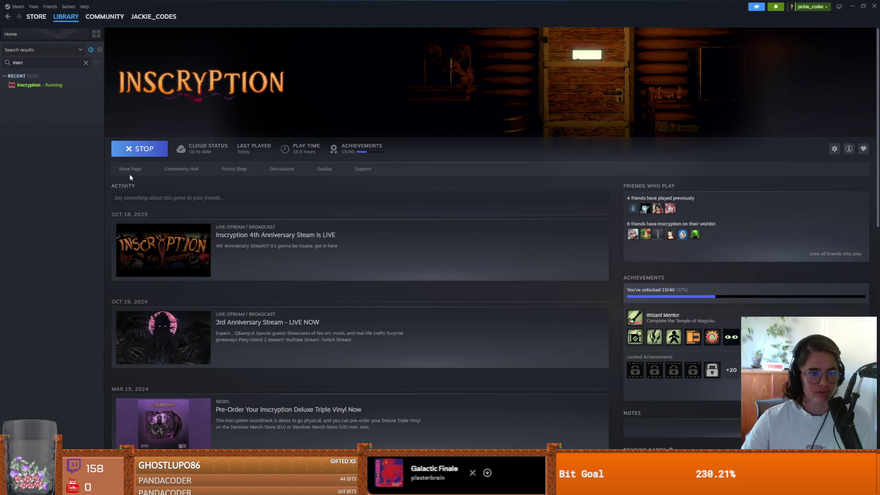
{"action": "left_click", "coordinate": [131, 169]}
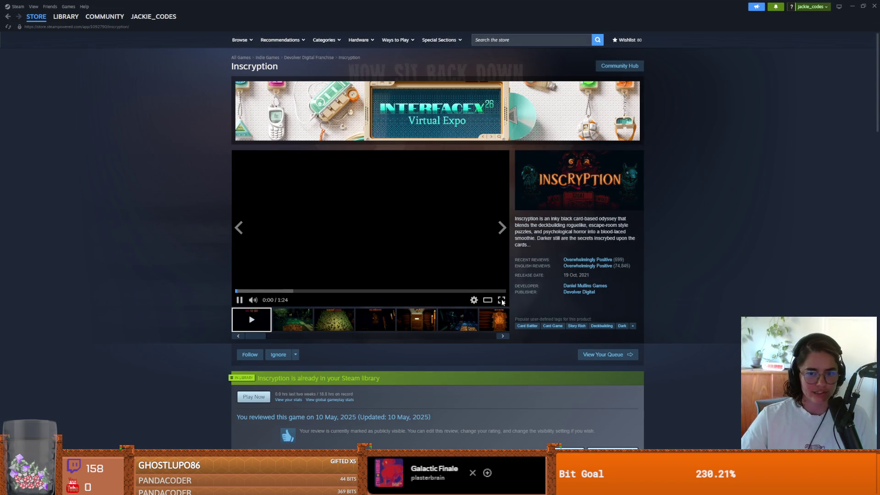
- Watch the store trailer fullscreen, pause it at 0:40, and return to the game's deck screen
{"action": "left_click", "coordinate": [501, 300]}
{"action": "left_click", "coordinate": [421, 251]}
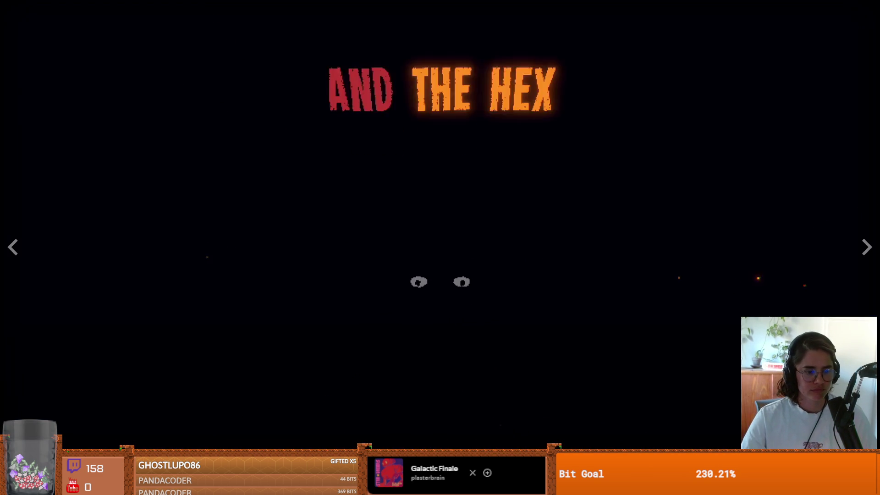
{"action": "key", "text": "space"}
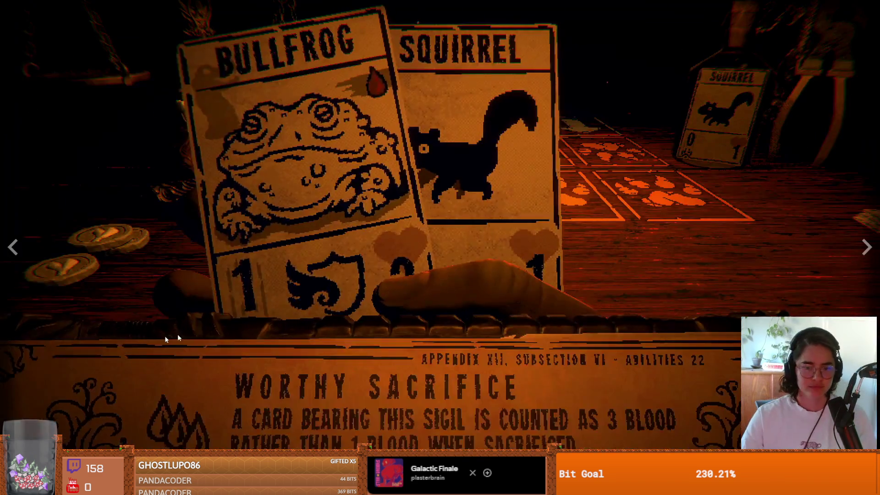
{"action": "key", "text": "Escape"}
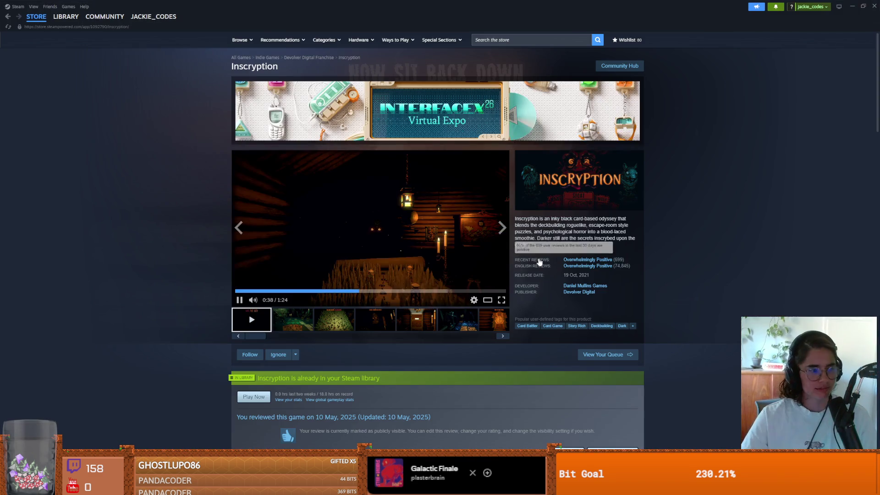
{"action": "left_click", "coordinate": [240, 299]}
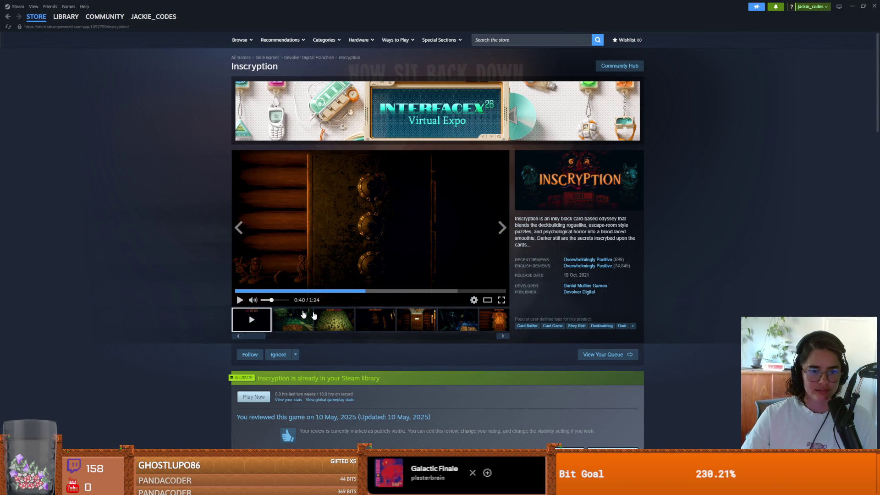
{"action": "key", "text": "alt+Tab"}
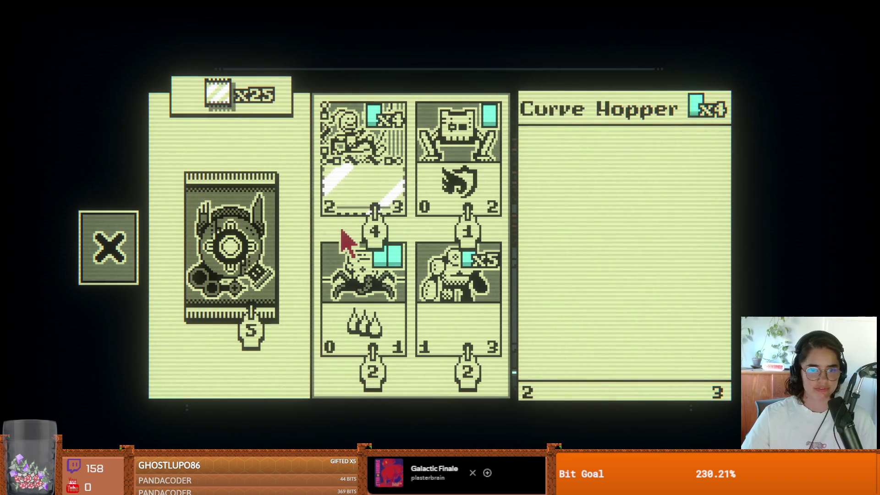
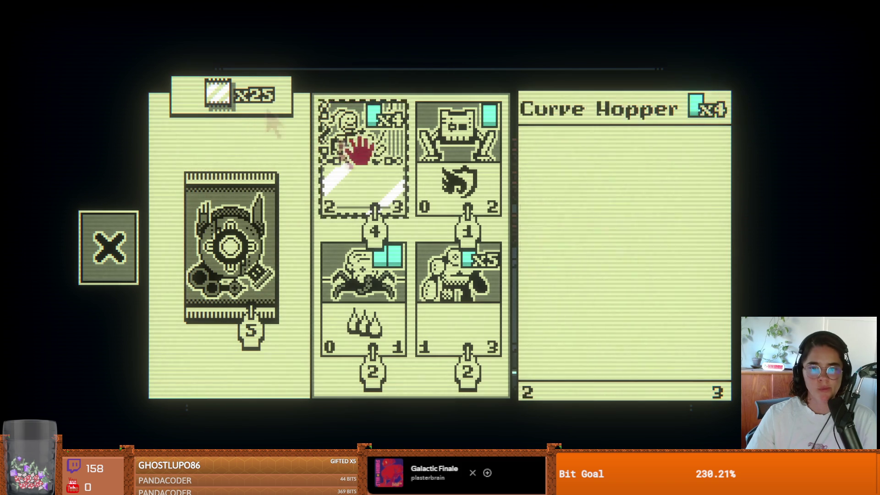
- Buy and open a Techno card pack, adding its five cards, including a rare Shutterbug, to the collection
{"action": "left_click", "coordinate": [259, 284]}
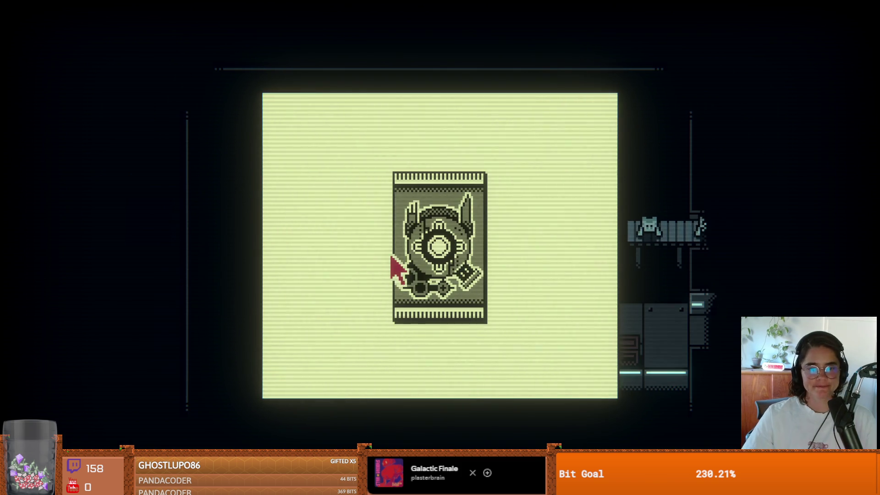
{"action": "left_click", "coordinate": [449, 259]}
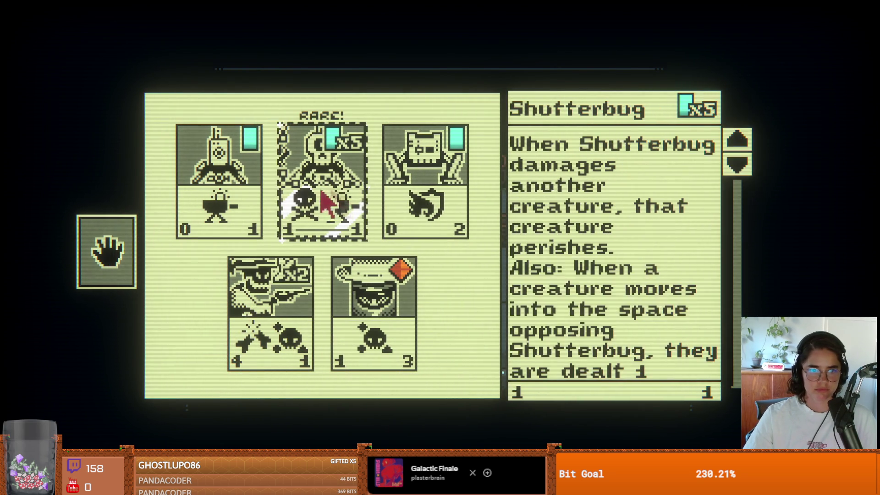
{"action": "left_click", "coordinate": [128, 248]}
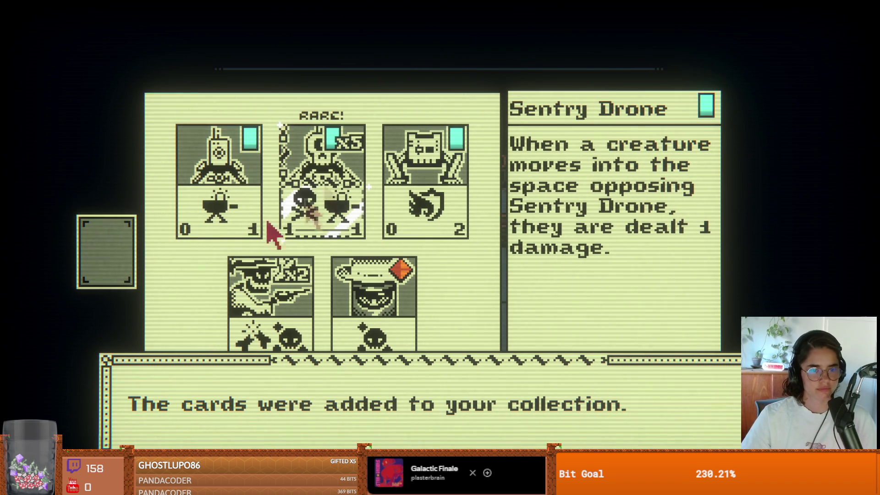
{"action": "left_click", "coordinate": [260, 339]}
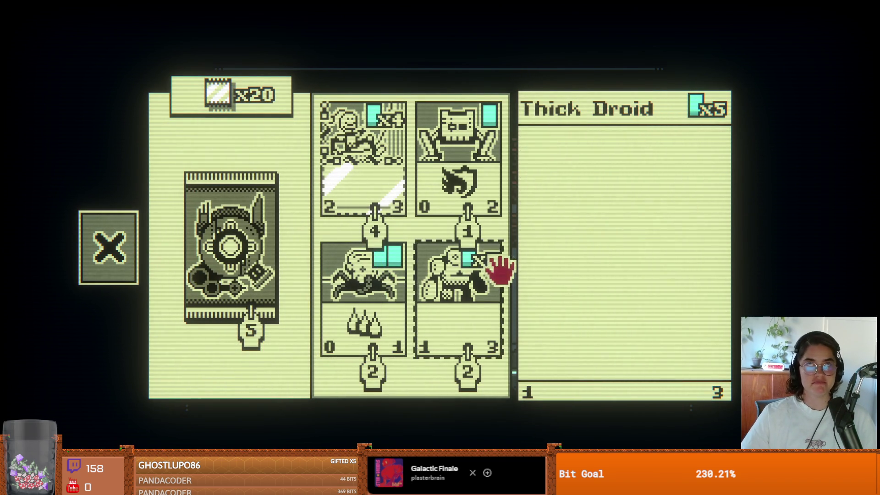
- Close the shop, walk around the crate to the central table, and start a new battle at the machine
{"action": "key", "text": "Escape"}
{"action": "mouse_move", "coordinate": [590, 270]}
{"action": "left_mouse_down"}
{"action": "mouse_move", "coordinate": [625, 291]}
{"action": "mouse_move", "coordinate": [472, 342]}
{"action": "left_mouse_up"}
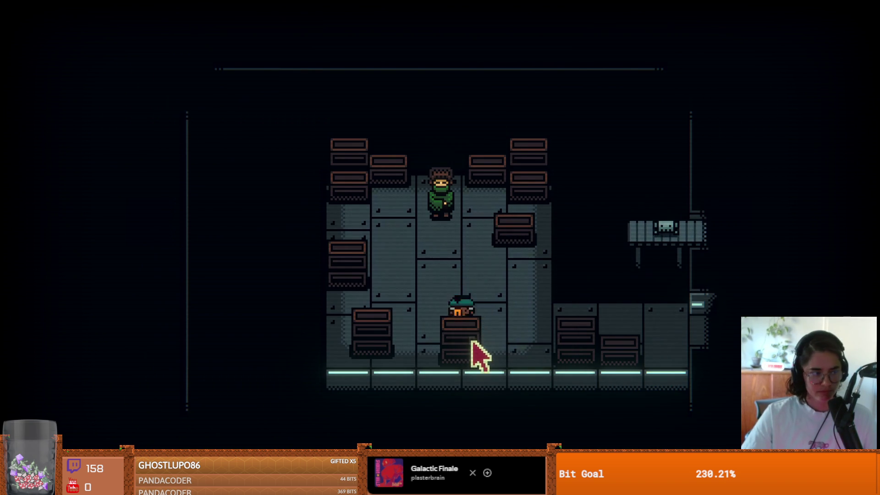
{"action": "left_click_drag", "start_coordinate": [559, 341], "coordinate": [649, 338]}
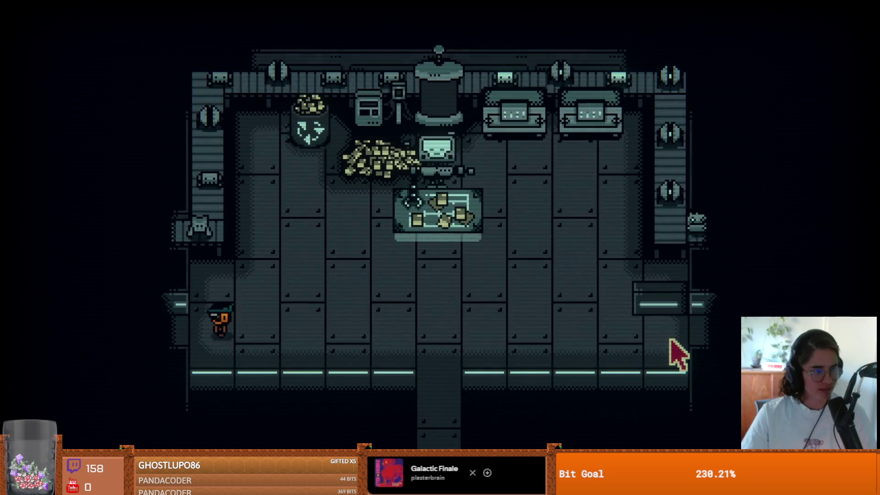
{"action": "mouse_move", "coordinate": [678, 355]}
{"action": "left_mouse_down"}
{"action": "mouse_move", "coordinate": [686, 343]}
{"action": "mouse_move", "coordinate": [474, 259]}
{"action": "mouse_move", "coordinate": [471, 216]}
{"action": "mouse_move", "coordinate": [460, 202]}
{"action": "left_mouse_up"}
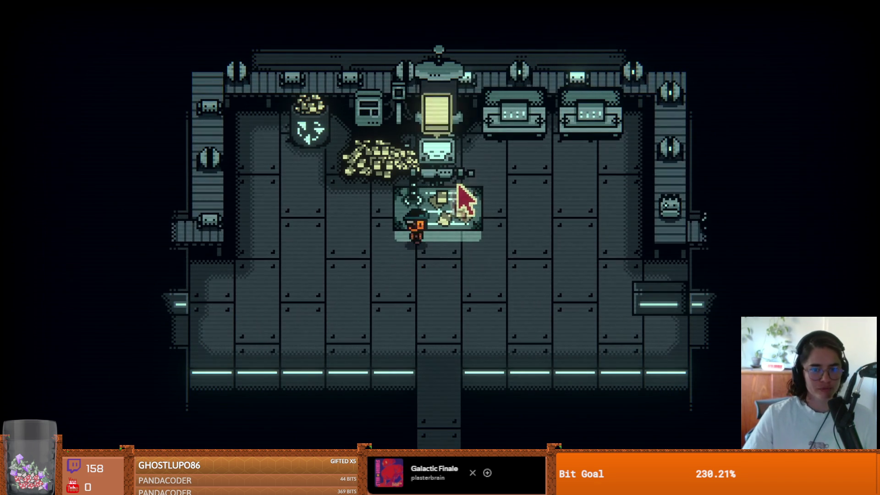
{"action": "left_click", "coordinate": [447, 133]}
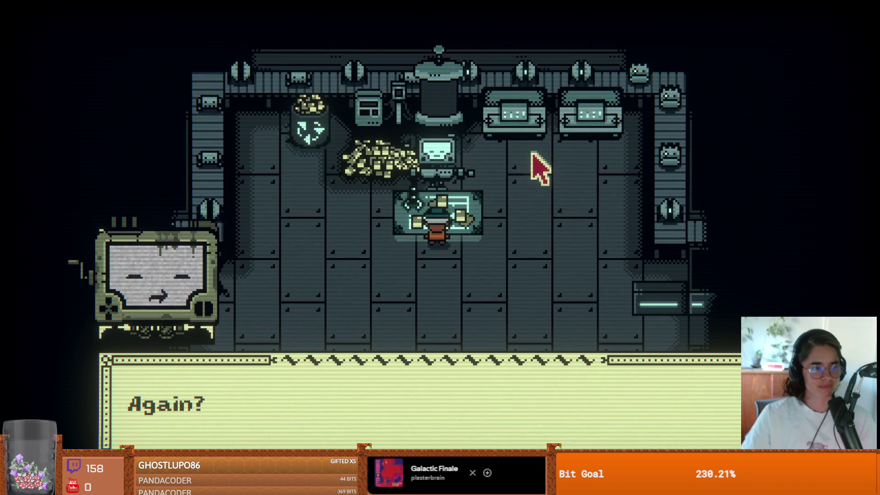
{"action": "left_click", "coordinate": [244, 375]}
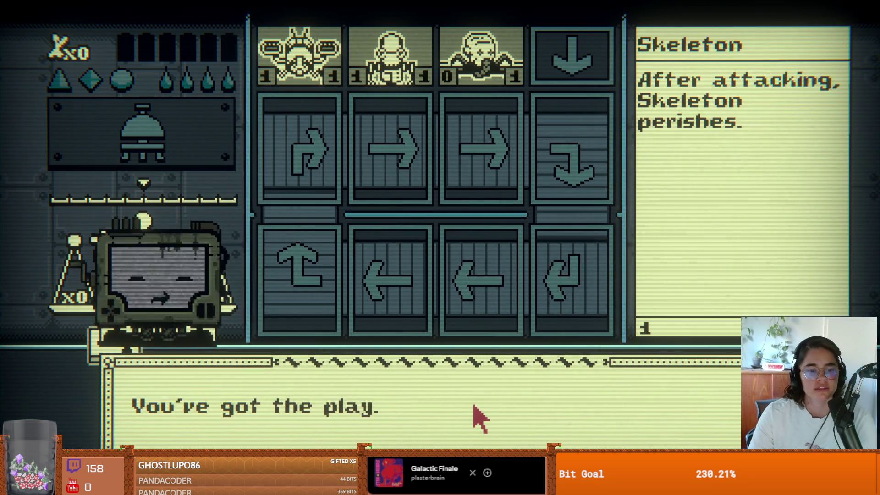
- Play Sentry Drone into the fourth bottom slot and Skeleton onto the board
{"action": "left_click", "coordinate": [477, 419]}
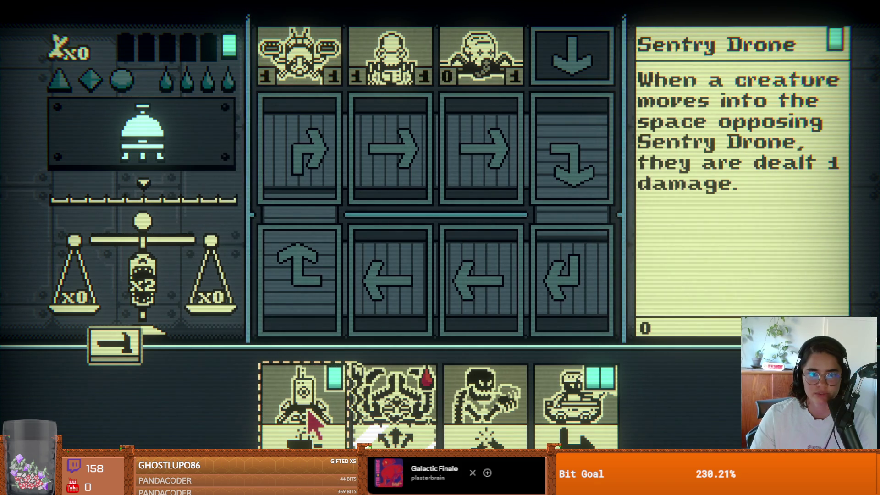
{"action": "left_click", "coordinate": [306, 415]}
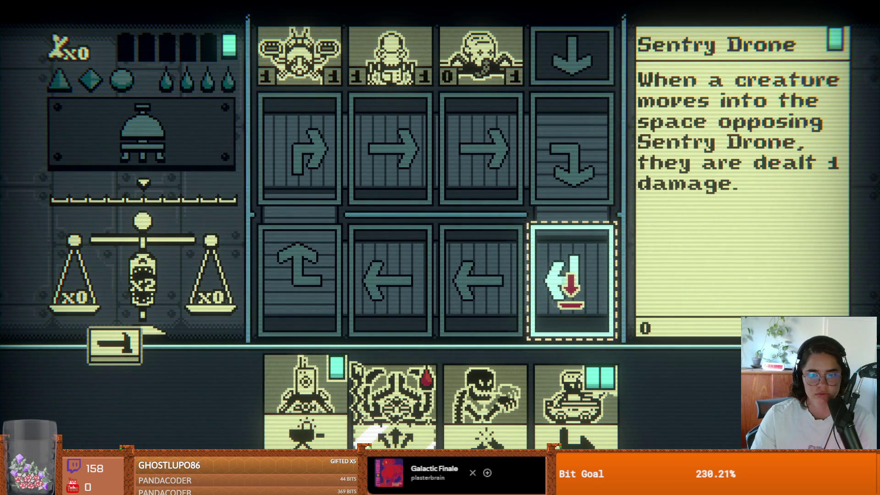
{"action": "left_click", "coordinate": [577, 314]}
{"action": "left_click", "coordinate": [544, 436]}
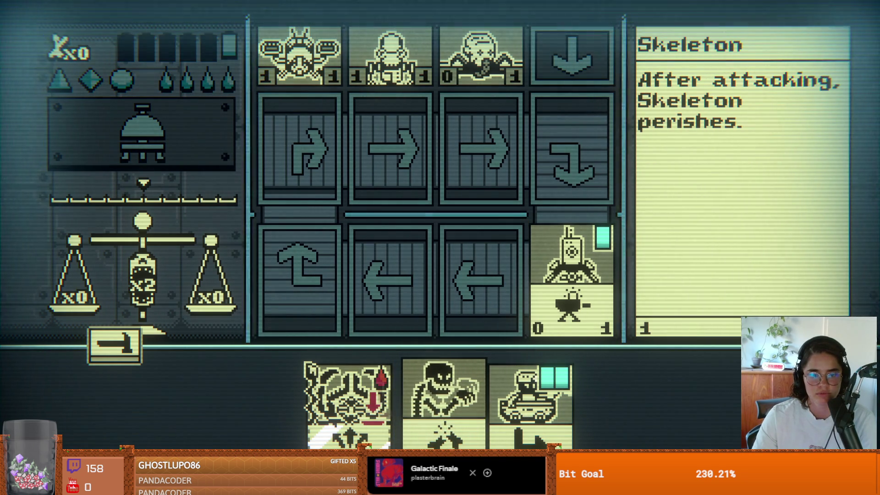
{"action": "left_click", "coordinate": [465, 294]}
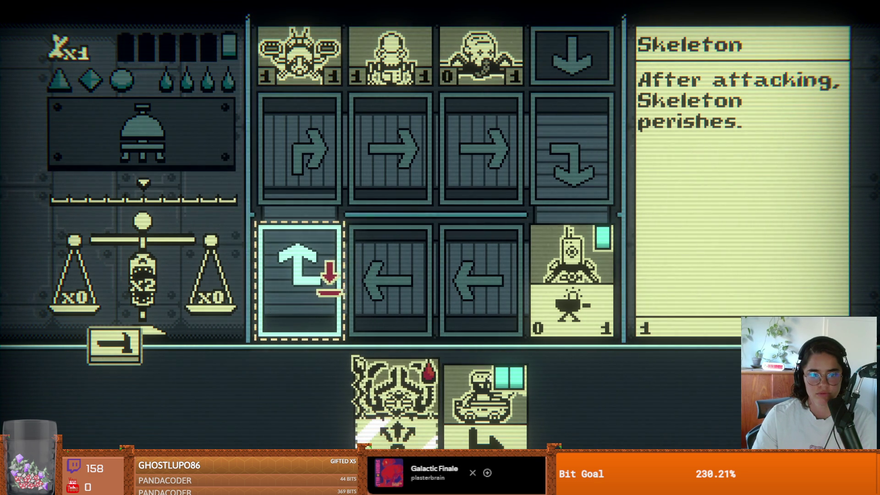
- Place Mantis God in the second bottom slot and the 49er in the bottom-left slot
{"action": "left_click", "coordinate": [390, 284]}
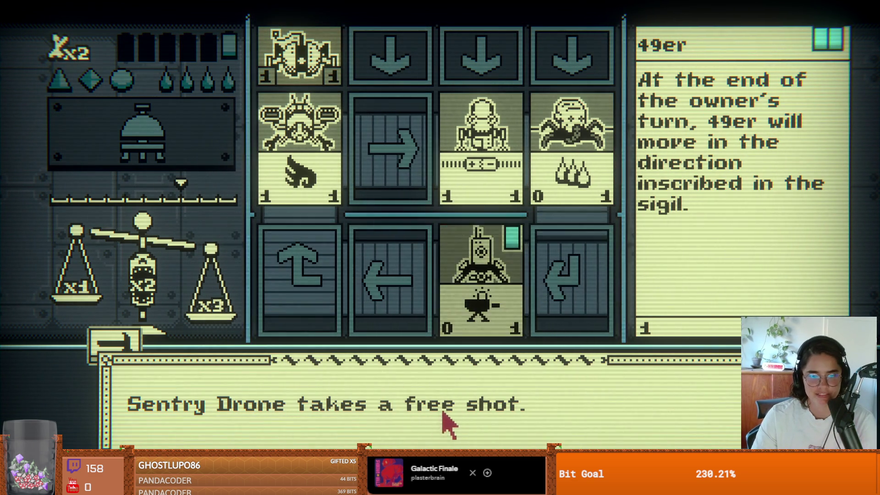
{"action": "left_click", "coordinate": [453, 417]}
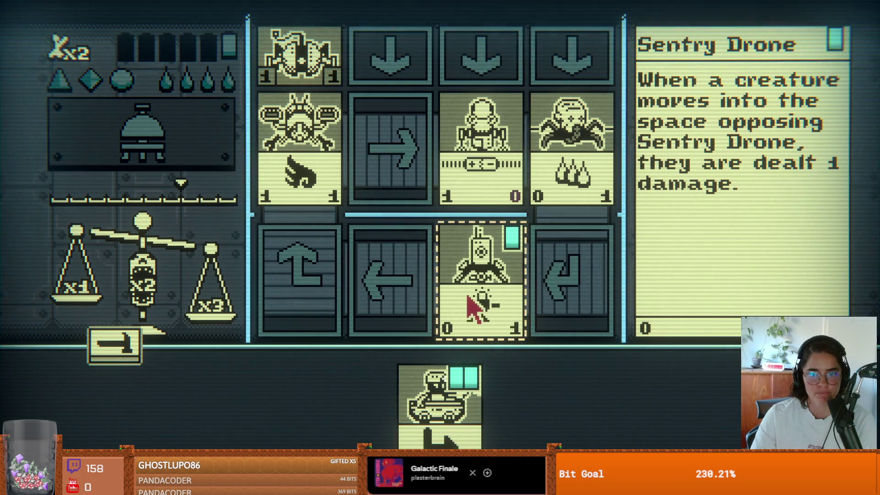
{"action": "left_click", "coordinate": [366, 372]}
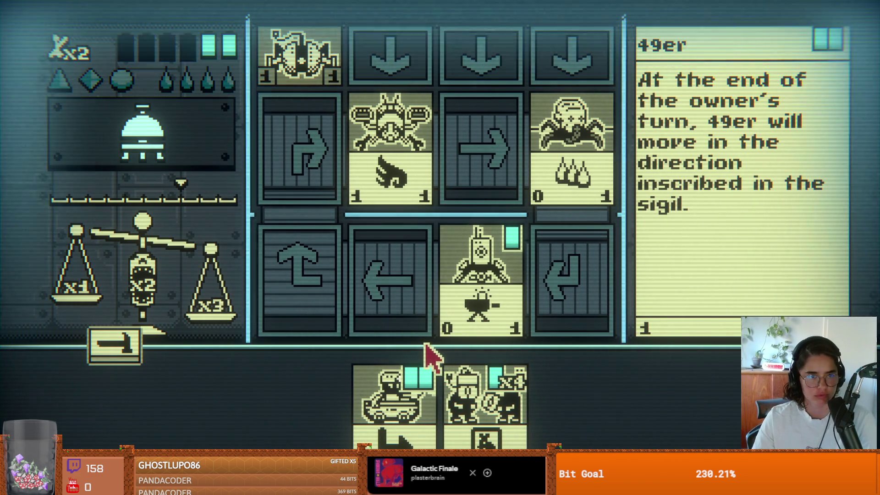
{"action": "left_click", "coordinate": [424, 420]}
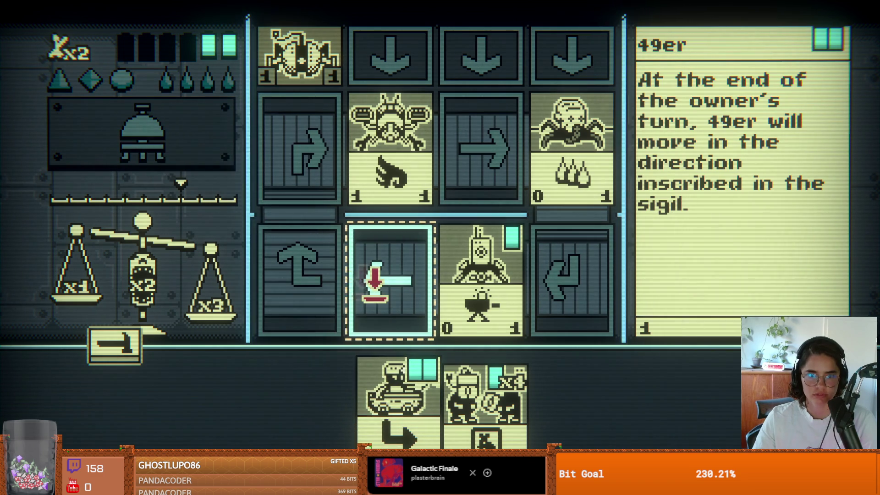
{"action": "left_click", "coordinate": [300, 279]}
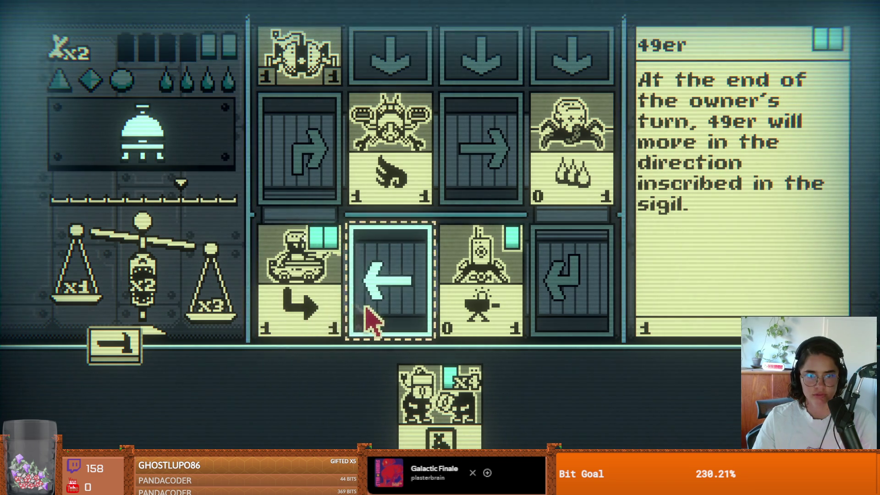
{"action": "left_click", "coordinate": [412, 403]}
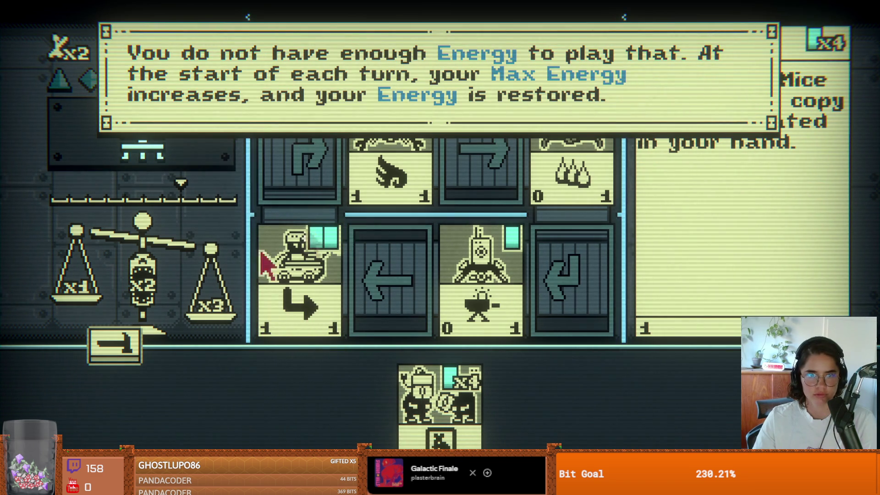
- End the turn, place Gravedigger onto the board, and end the turn again
{"action": "left_click", "coordinate": [137, 161]}
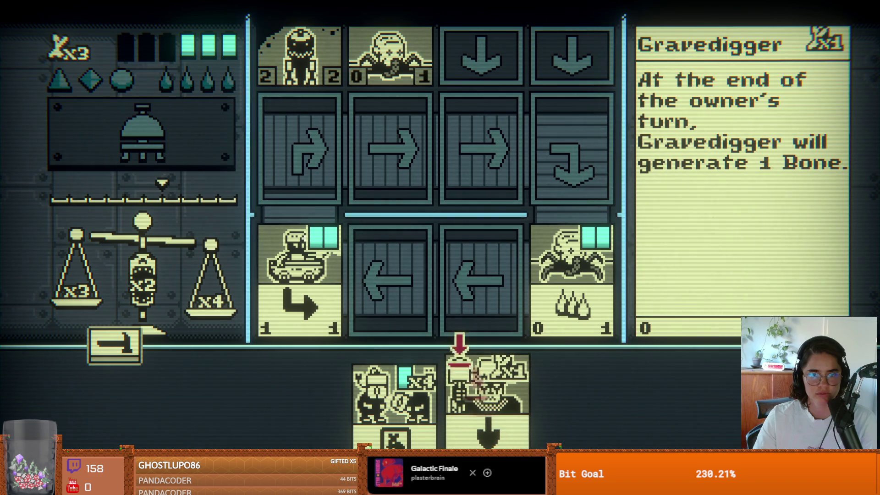
{"action": "left_click", "coordinate": [394, 275]}
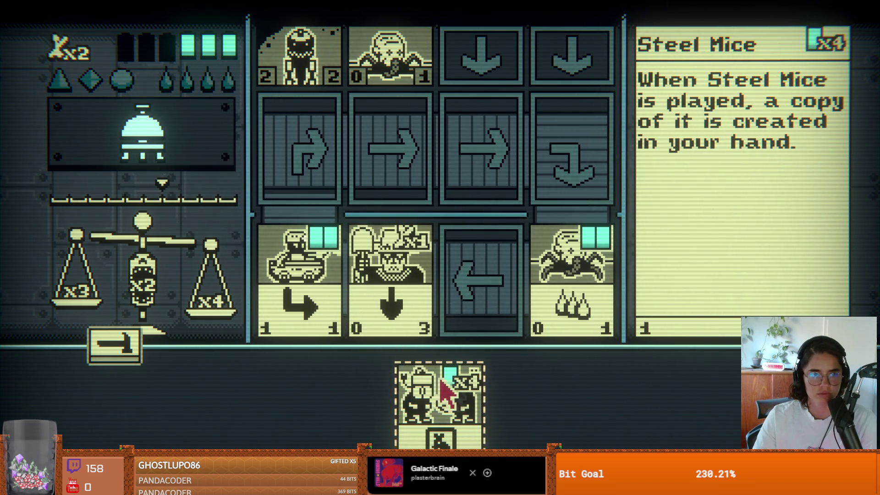
{"action": "left_click", "coordinate": [166, 147]}
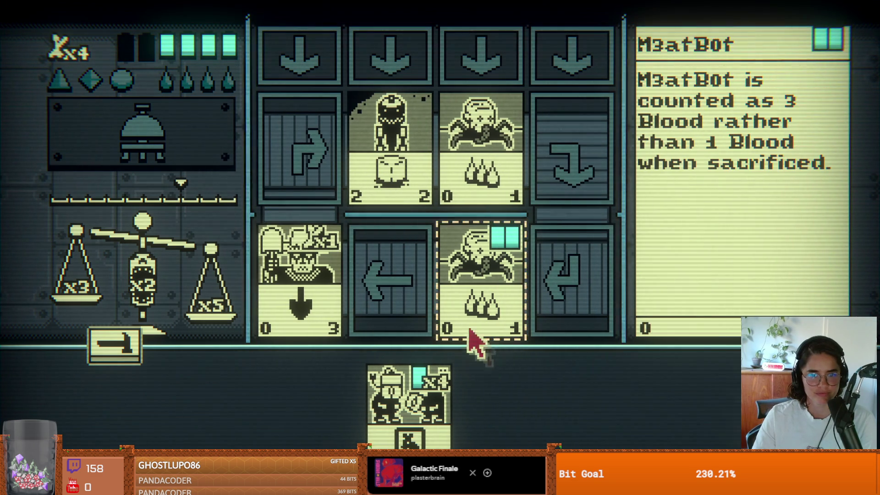
- Play a Steel Mice into the empty bottom-row slot and end the turn
{"action": "left_click", "coordinate": [417, 401]}
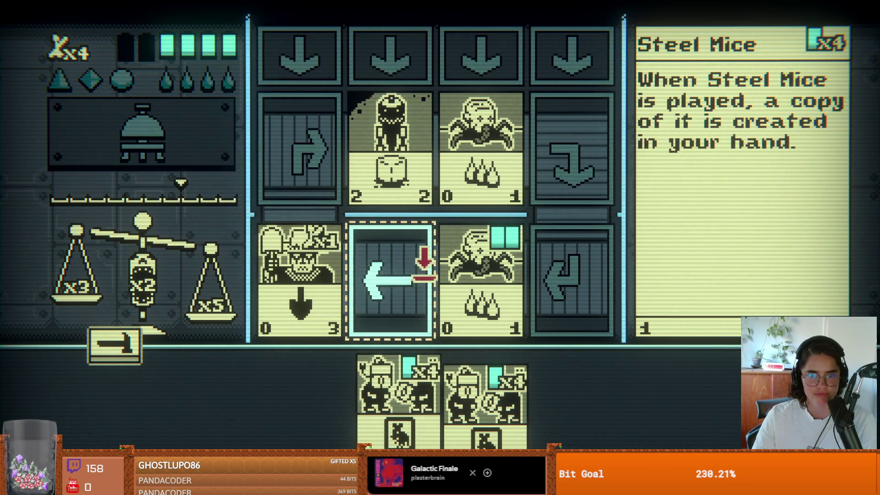
{"action": "left_click", "coordinate": [398, 293]}
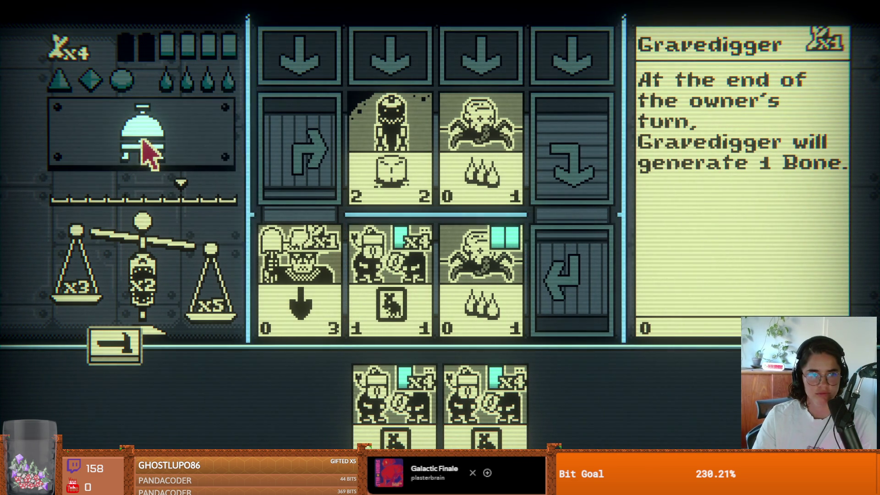
{"action": "left_click", "coordinate": [458, 384]}
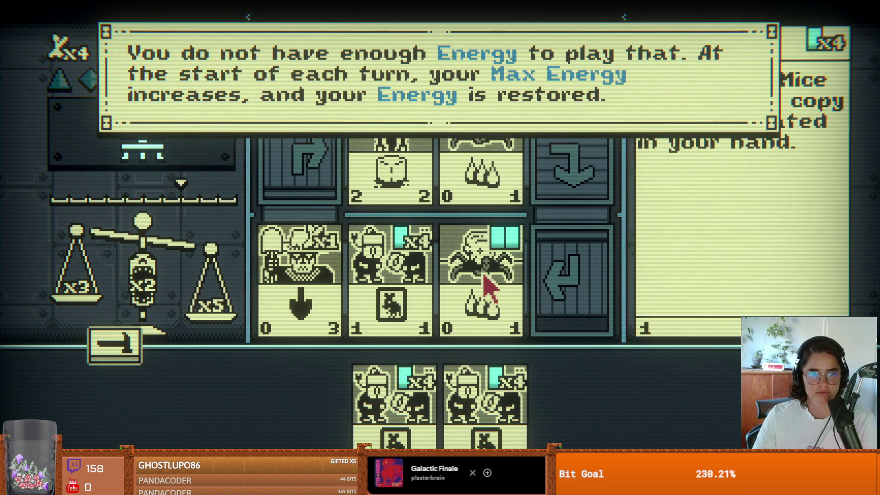
{"action": "left_click", "coordinate": [168, 158]}
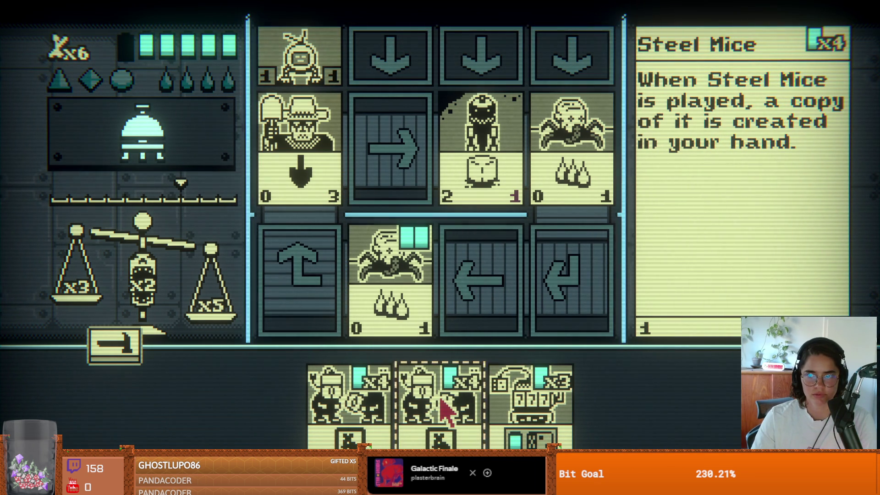
- Play two Steel Mice onto the board, ending the turn after each to resolve combat
{"action": "left_click", "coordinate": [445, 411]}
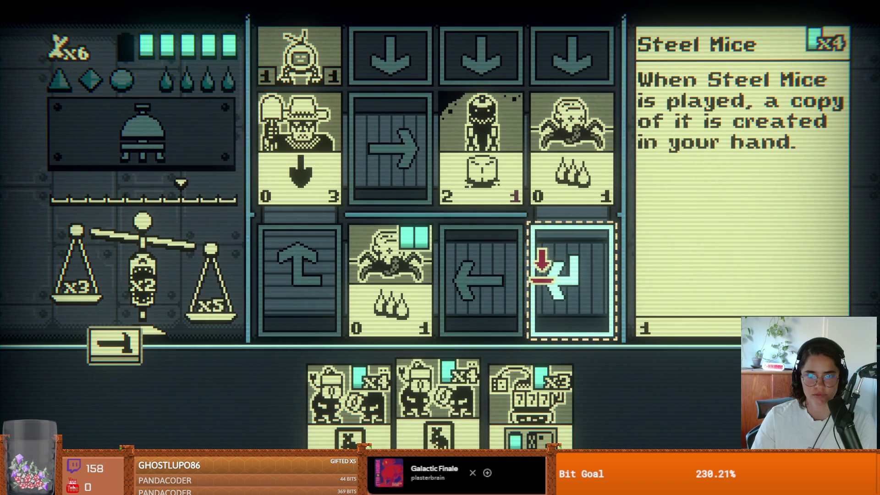
{"action": "left_click", "coordinate": [517, 290]}
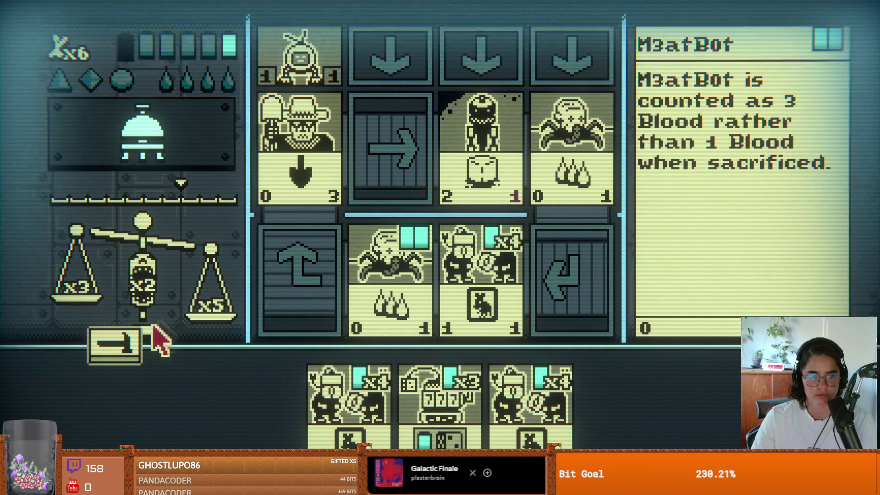
{"action": "left_click", "coordinate": [137, 146]}
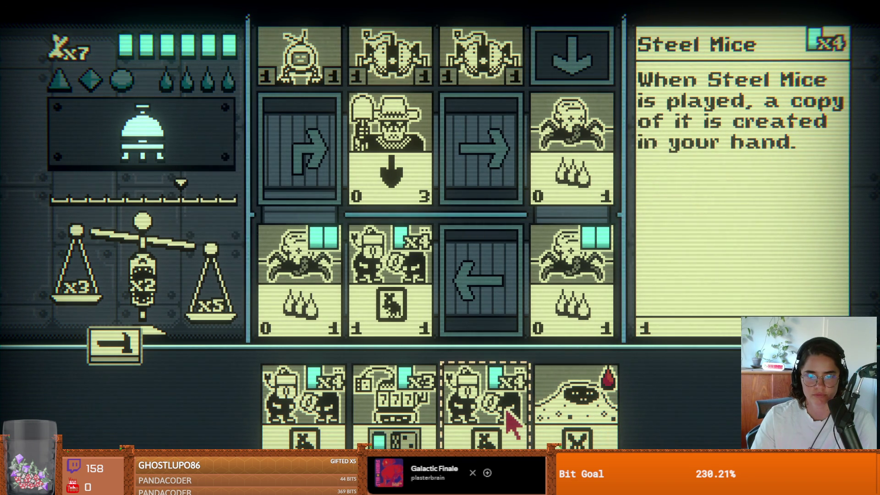
{"action": "left_click", "coordinate": [545, 394]}
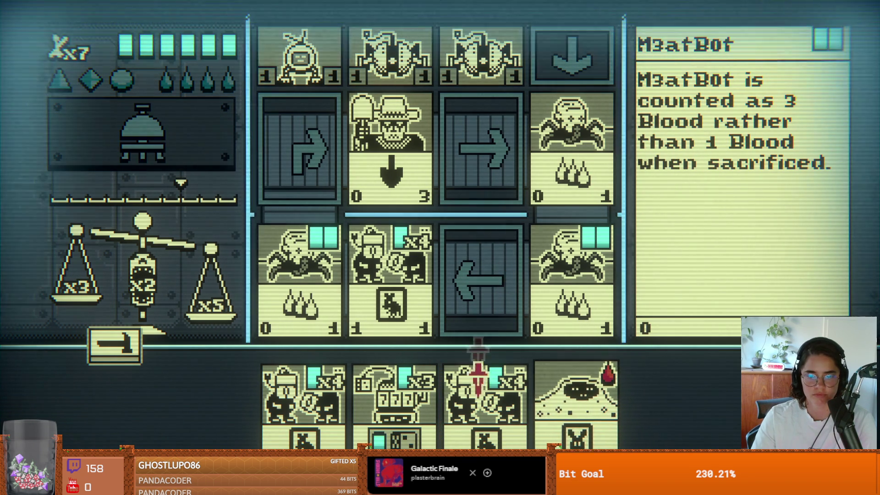
{"action": "left_click", "coordinate": [474, 380]}
{"action": "left_click", "coordinate": [479, 321]}
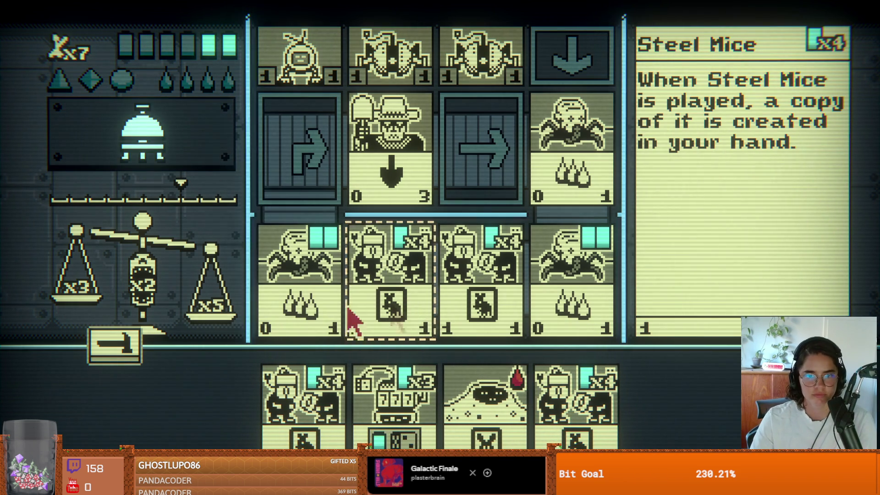
{"action": "left_click", "coordinate": [143, 151]}
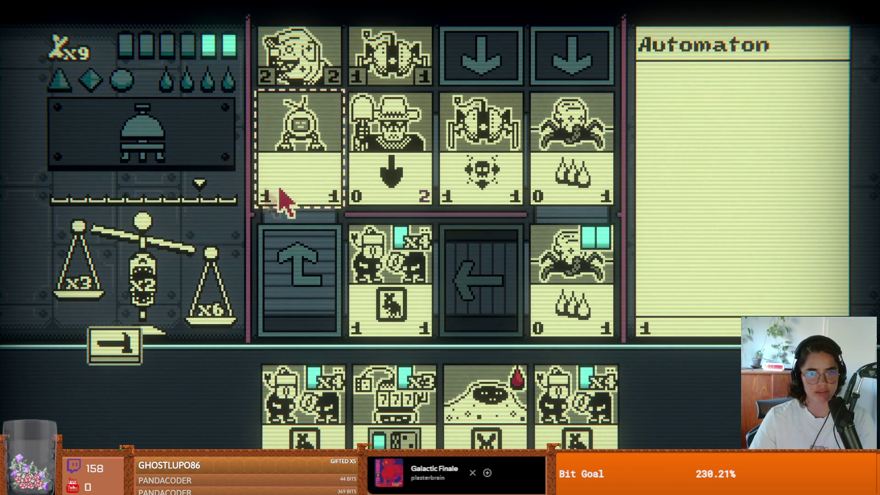
- Play Gamblobot into the centre slot and Drowned Soul into an empty slot, ending each turn
{"action": "left_click", "coordinate": [487, 415]}
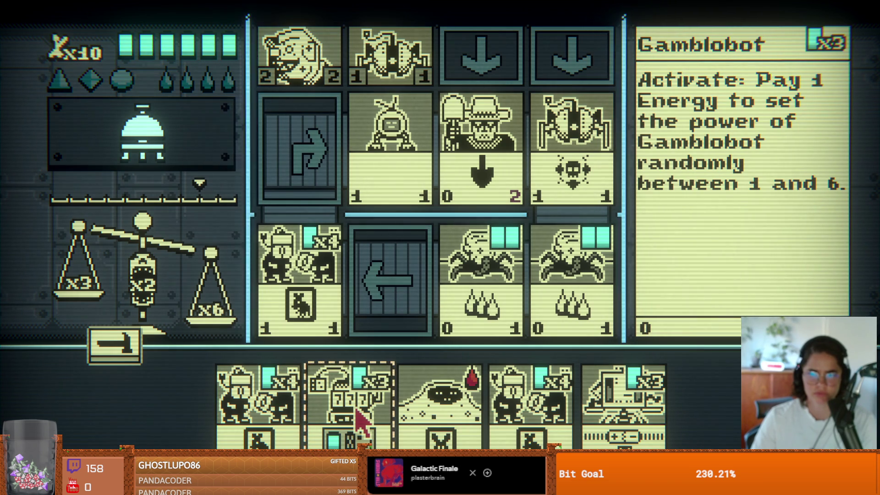
{"action": "left_click", "coordinate": [392, 271]}
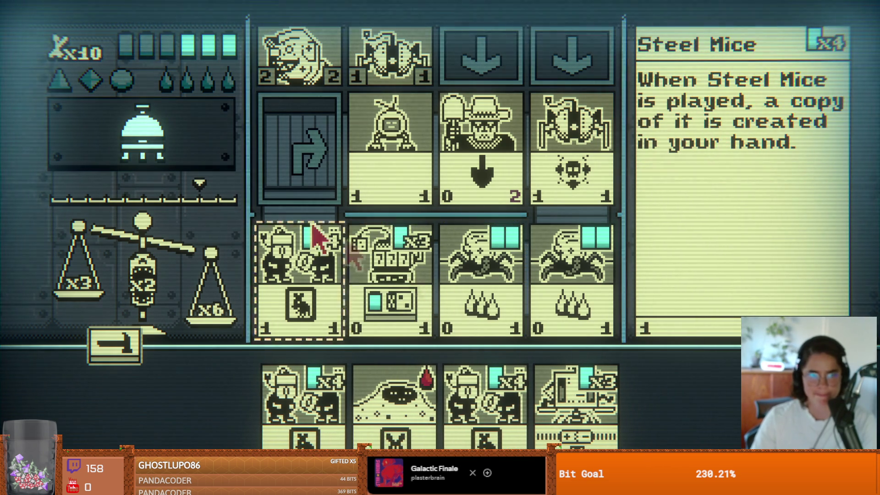
{"action": "left_click", "coordinate": [181, 135]}
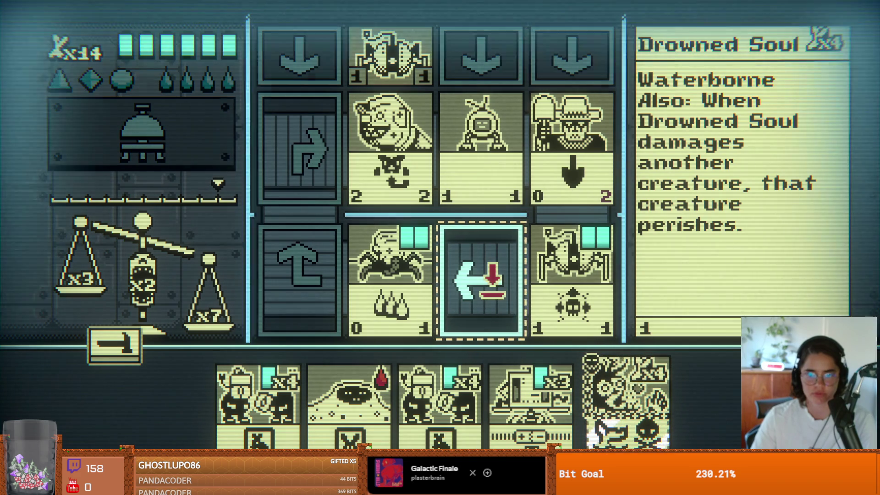
{"action": "left_click", "coordinate": [513, 307]}
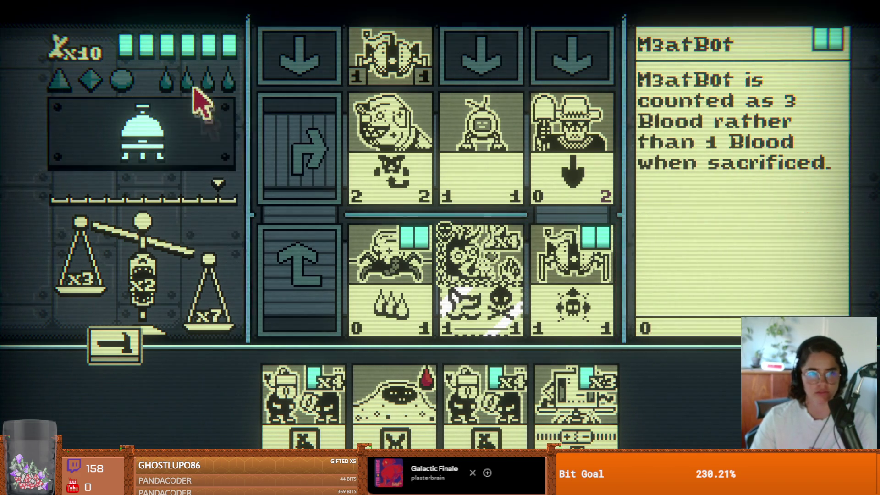
{"action": "left_click", "coordinate": [178, 127]}
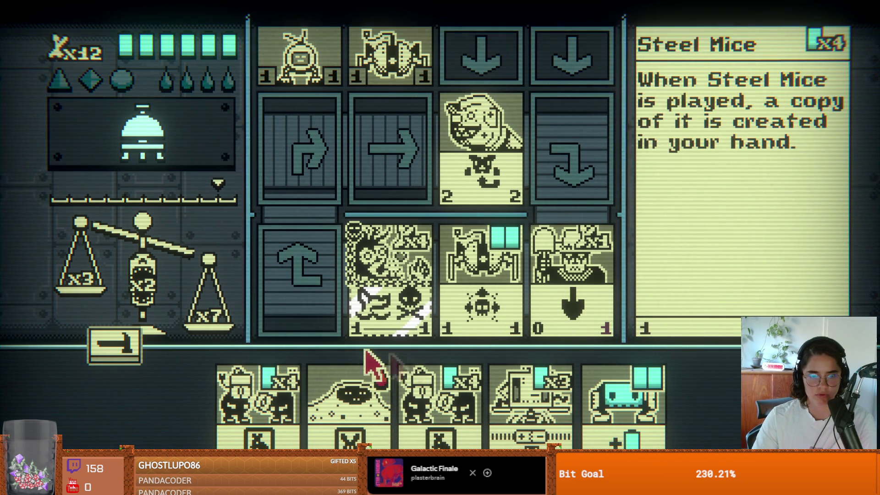
- Play another Steel Mice onto the board and end the turn to start combat
{"action": "left_click", "coordinate": [287, 420]}
{"action": "left_click", "coordinate": [305, 285]}
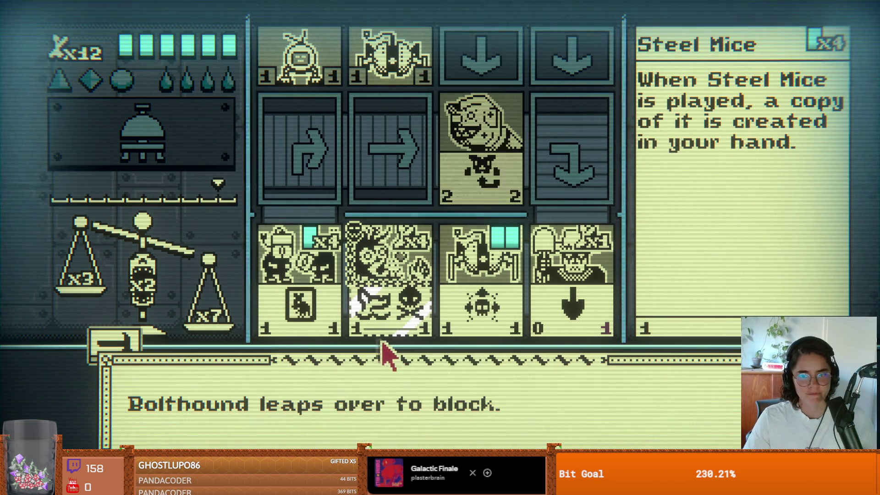
{"action": "left_click", "coordinate": [433, 376]}
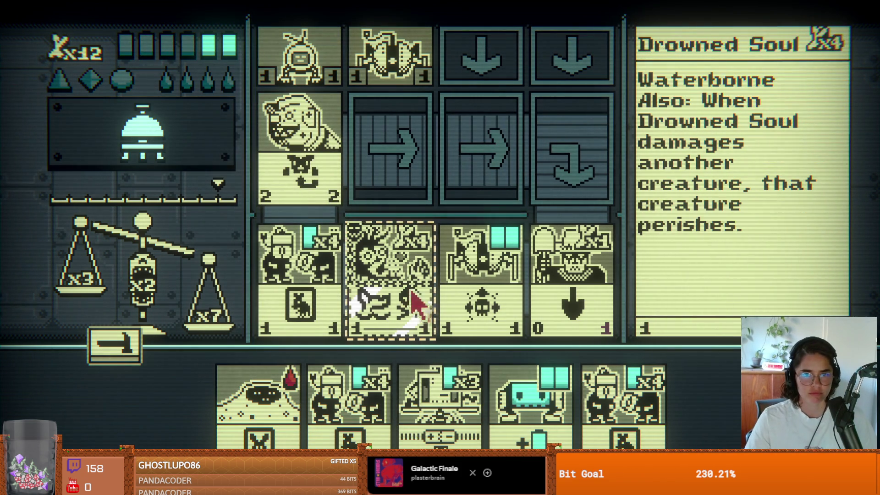
{"action": "left_click", "coordinate": [169, 154]}
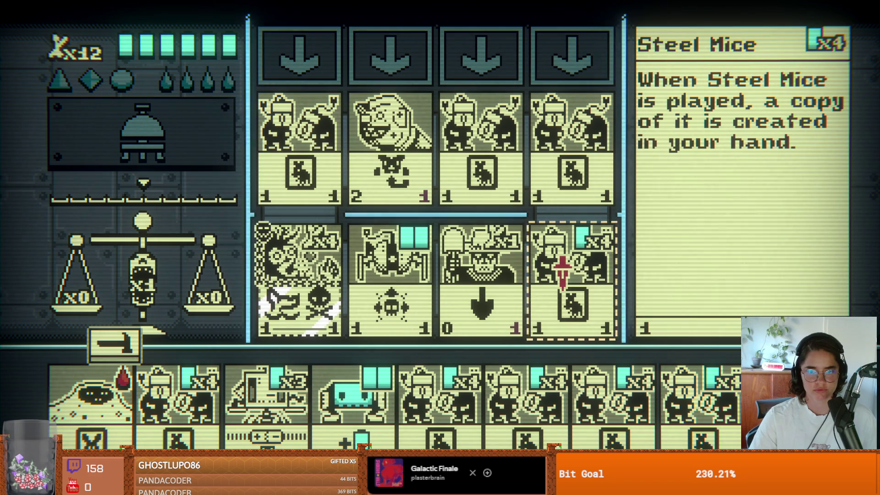
- Mark and then unmark a board Steel Mice for sacrifice, then end the turn without playing
{"action": "left_click", "coordinate": [576, 268]}
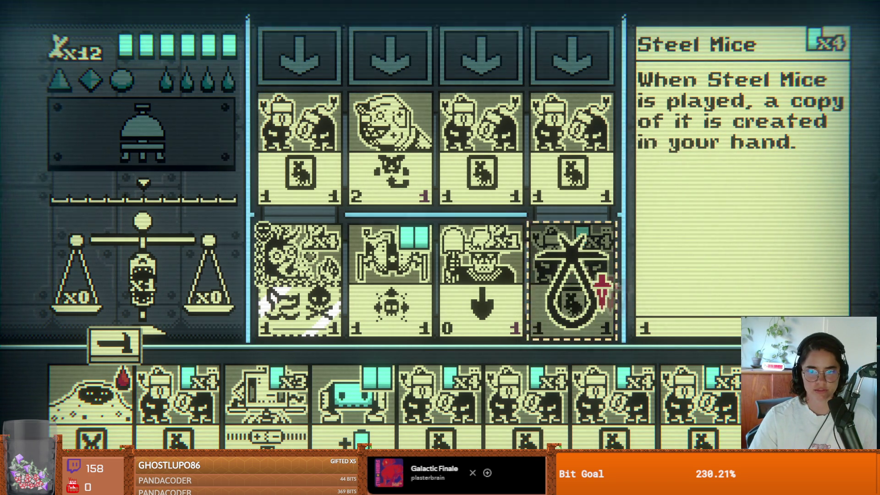
{"action": "left_click", "coordinate": [579, 279]}
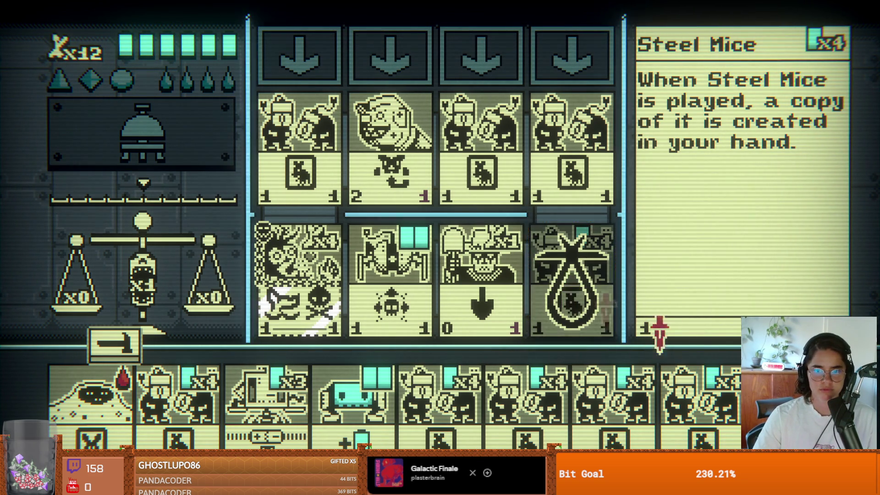
{"action": "key", "text": "Escape"}
{"action": "key", "text": "Escape"}
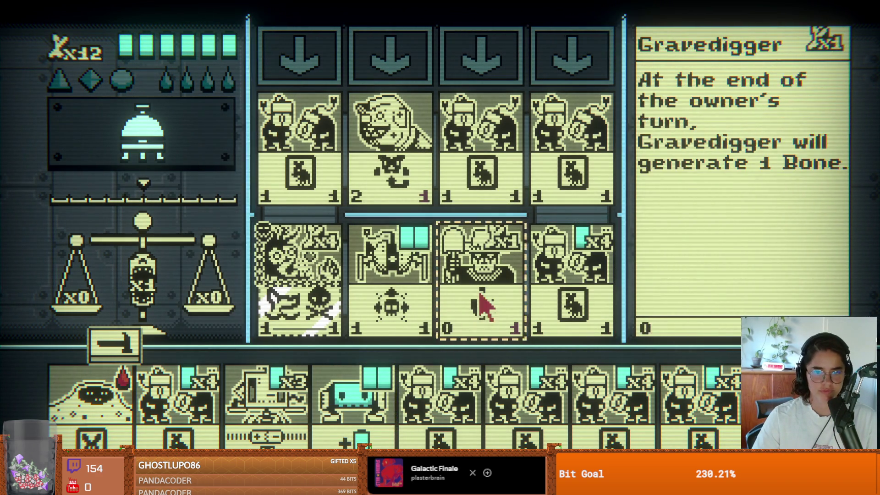
{"action": "left_click", "coordinate": [172, 160]}
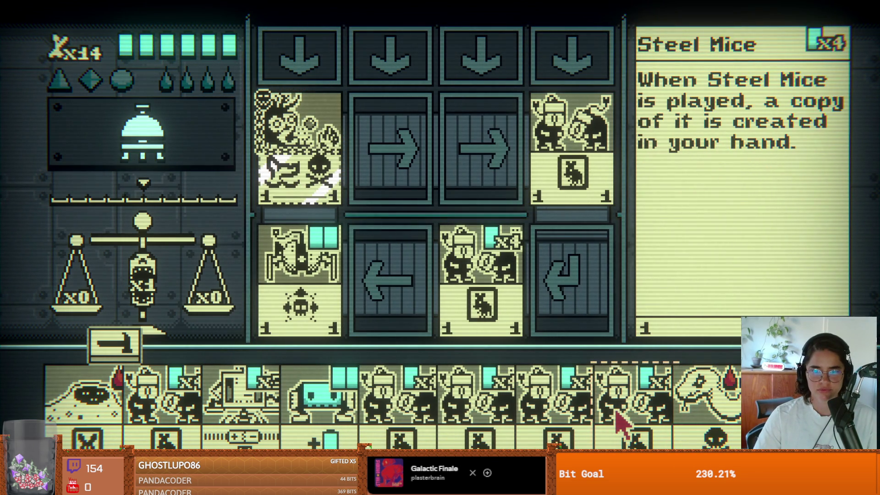
- Cancel the Adder selection and play Steel Mice into the second bottom slot
{"action": "left_click", "coordinate": [707, 398]}
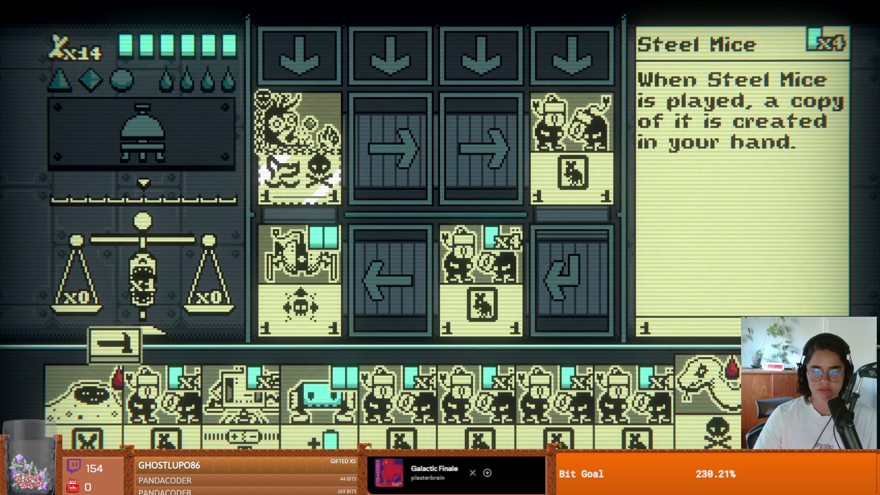
{"action": "key", "text": "Escape"}
{"action": "key", "text": "Escape"}
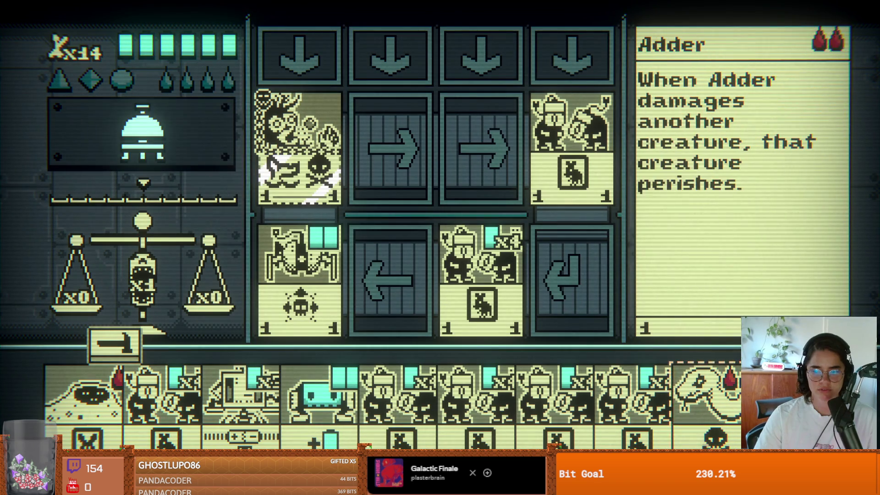
{"action": "left_click", "coordinate": [632, 398]}
{"action": "left_click", "coordinate": [414, 295]}
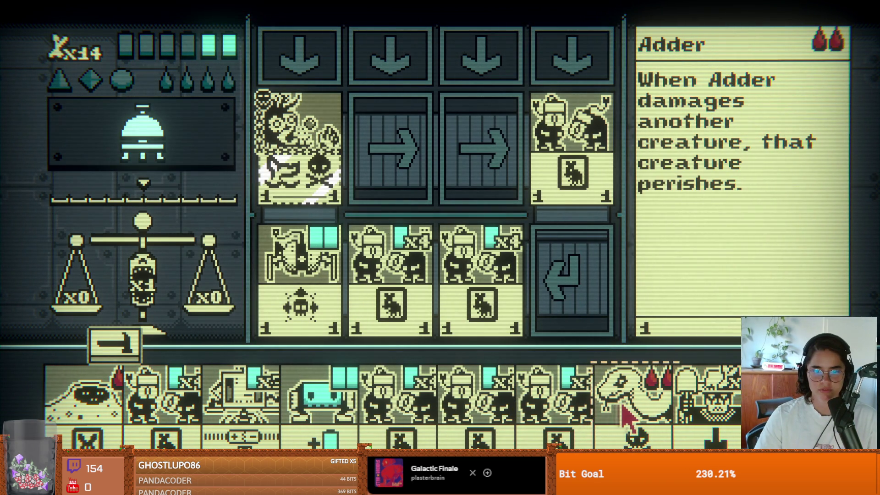
{"action": "left_click", "coordinate": [570, 410]}
{"action": "left_click", "coordinate": [567, 410]}
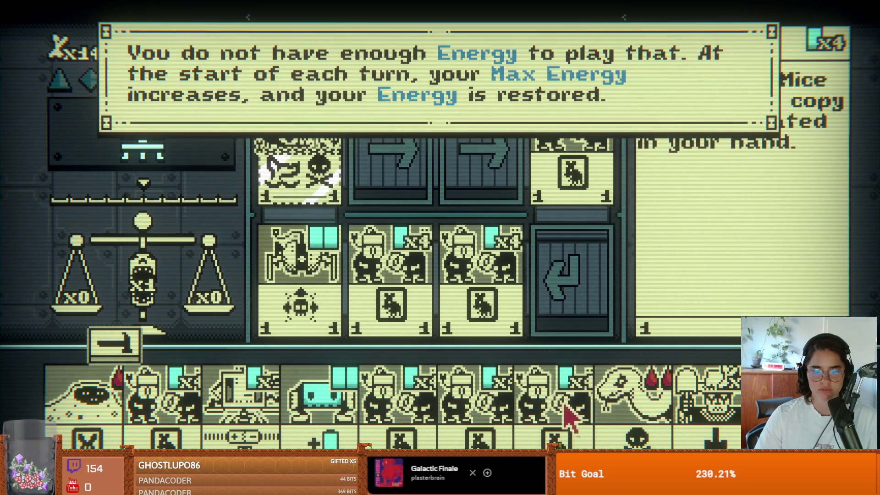
- Sacrifice both board Steel Mice to place the Adder, then end the turn to attack
{"action": "left_click", "coordinate": [627, 415]}
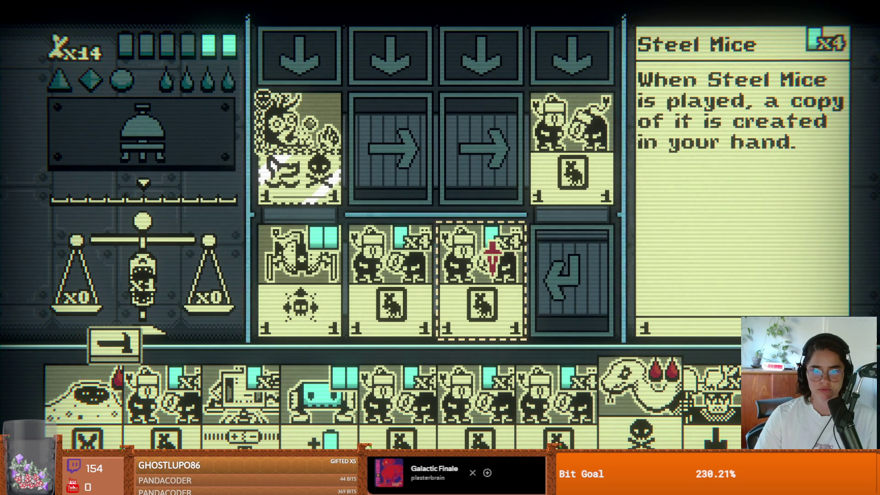
{"action": "left_click", "coordinate": [478, 275]}
{"action": "left_click", "coordinate": [389, 258]}
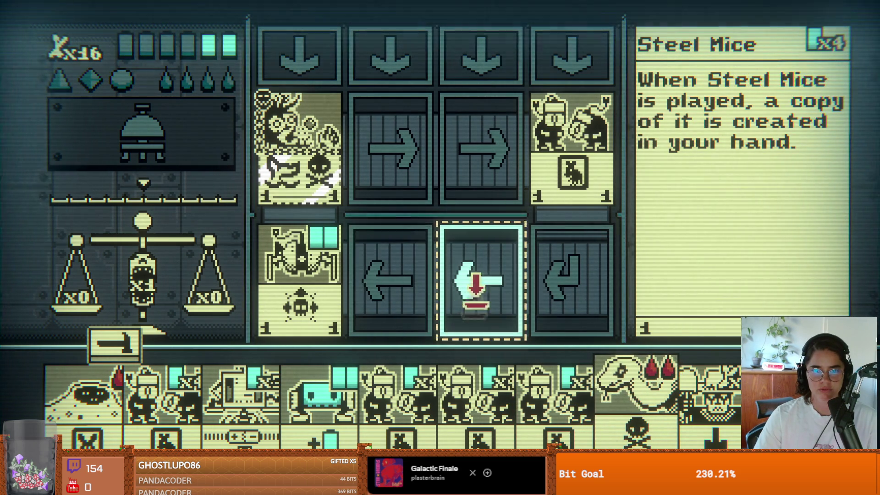
{"action": "left_click", "coordinate": [463, 275]}
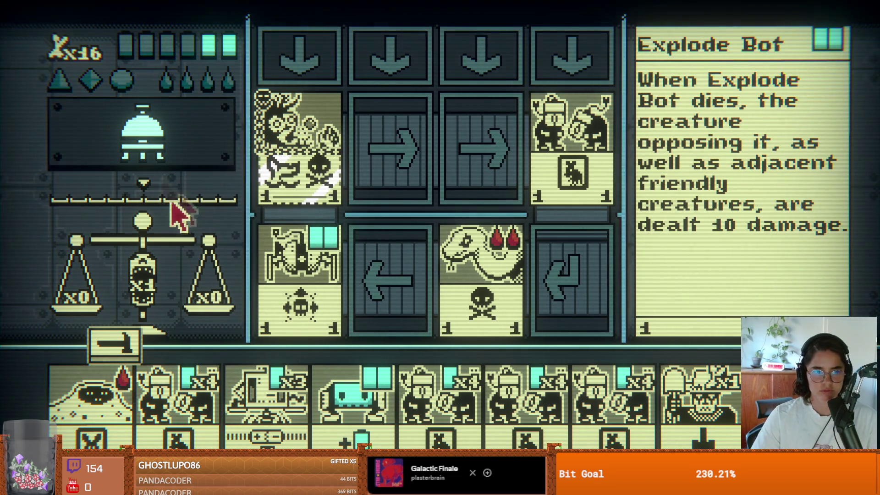
{"action": "left_click", "coordinate": [144, 142]}
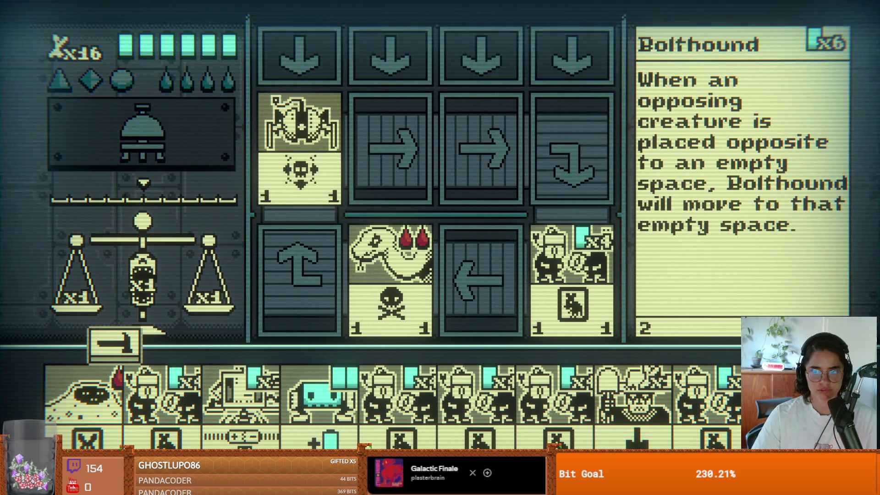
- Play creatures into the third and fourth slots, ending each turn until the Explode Bot detonates
{"action": "left_click", "coordinate": [481, 285]}
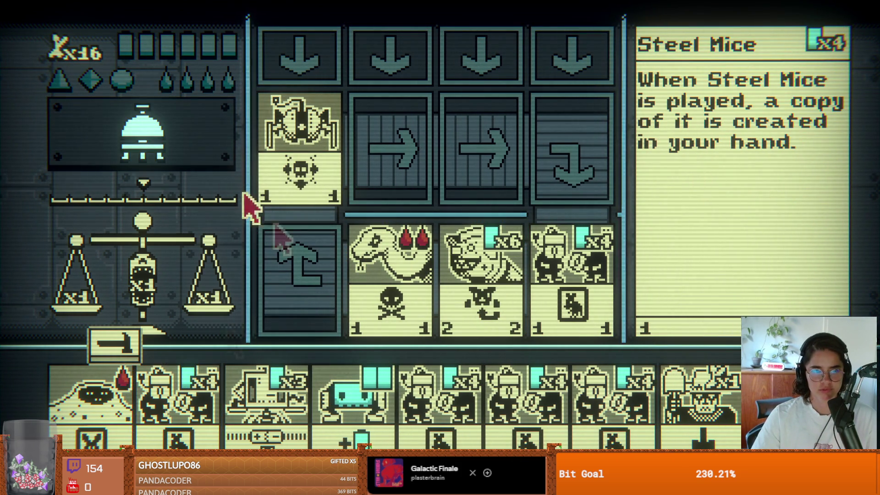
{"action": "left_click", "coordinate": [95, 133]}
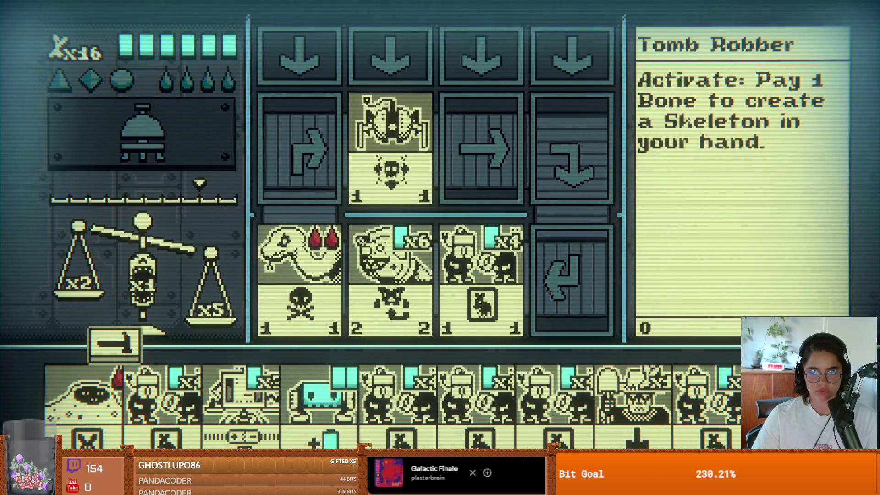
{"action": "left_click", "coordinate": [570, 279]}
{"action": "left_click", "coordinate": [120, 156]}
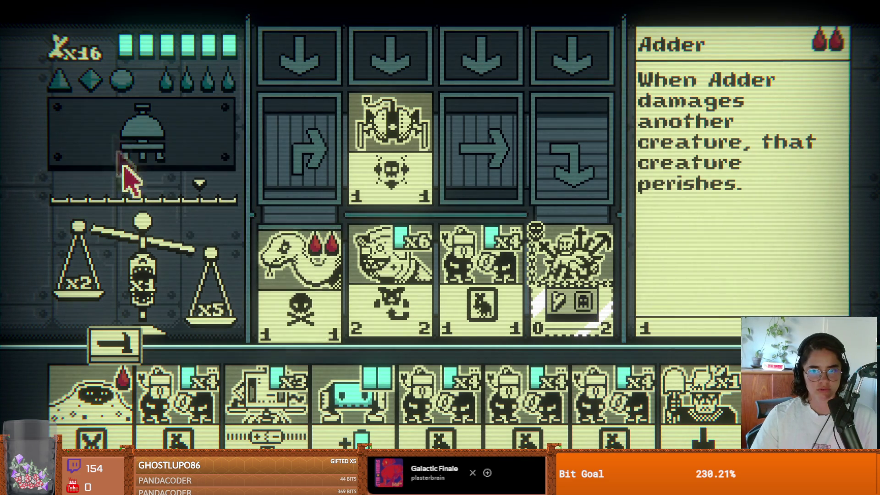
{"action": "left_click", "coordinate": [532, 390]}
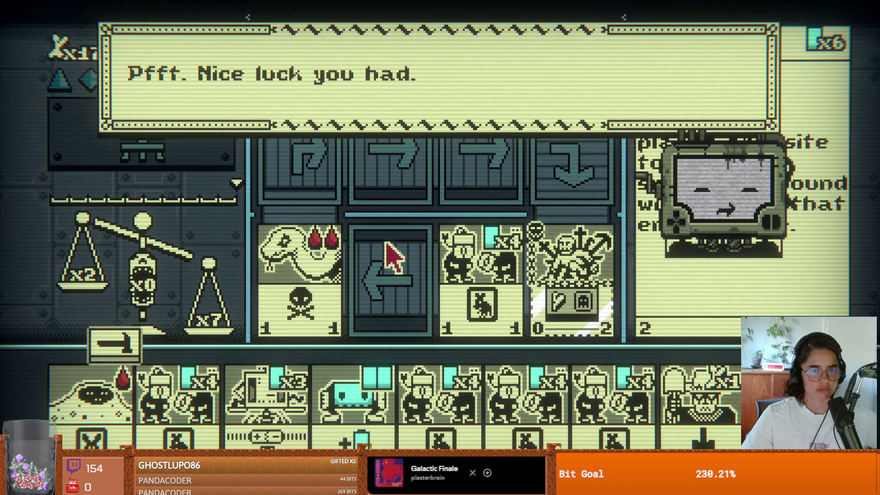
- Advance and close P03's post-battle dialogue to return to the factory room
{"action": "left_click", "coordinate": [389, 256]}
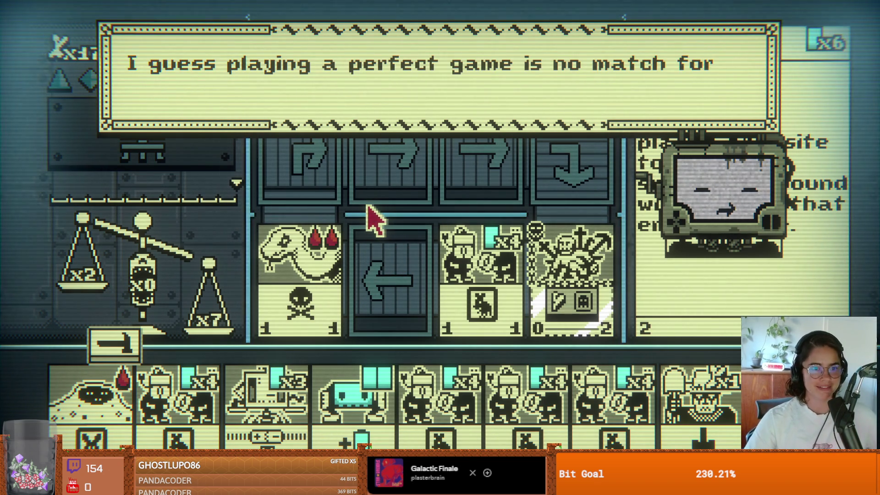
{"action": "left_click", "coordinate": [374, 219]}
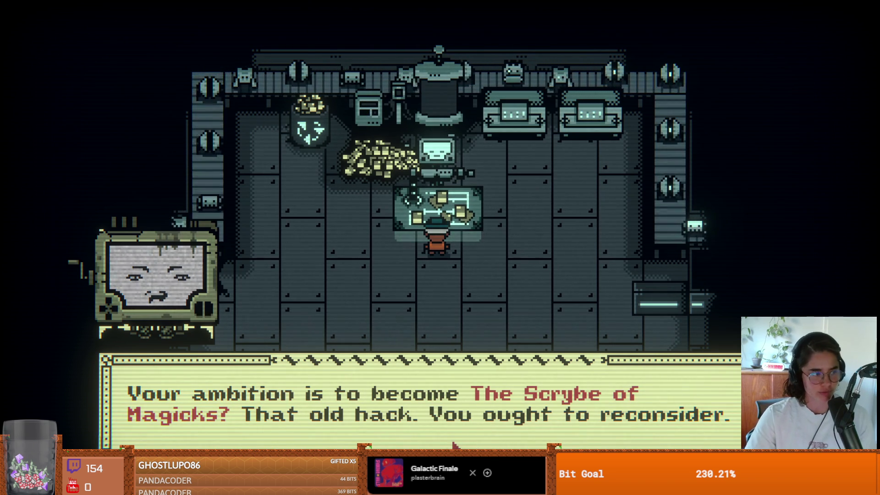
- Receive and open the first Techno card pack, adding its cards to the collection
{"action": "left_click", "coordinate": [450, 432]}
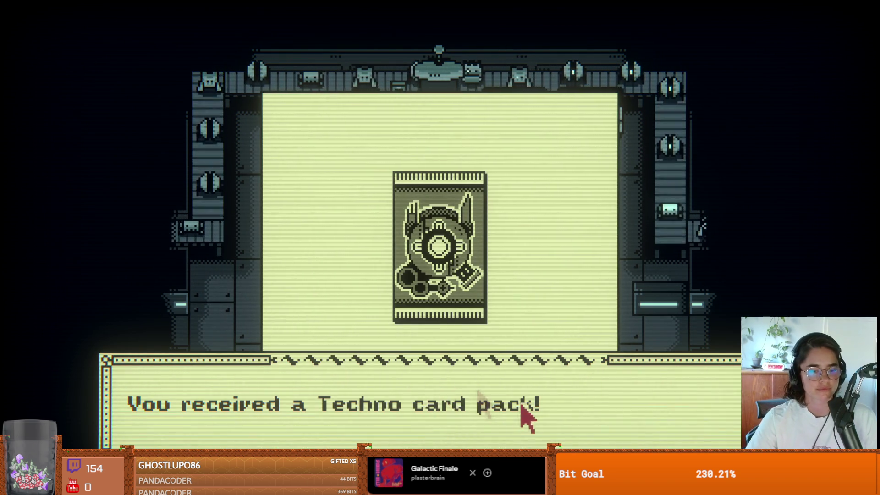
{"action": "left_click", "coordinate": [505, 401]}
{"action": "left_click", "coordinate": [424, 323]}
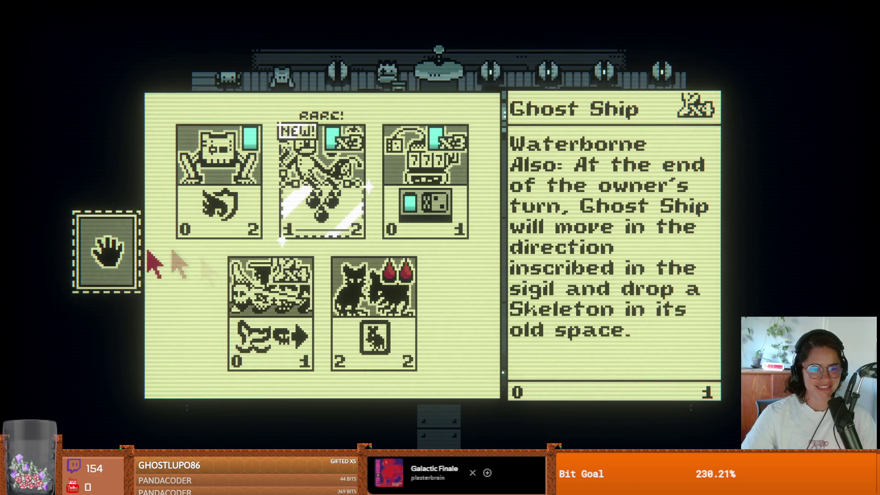
{"action": "left_click", "coordinate": [116, 255]}
- Open the second Techno card pack, add its five cards, and return to the room
{"action": "left_click", "coordinate": [383, 283]}
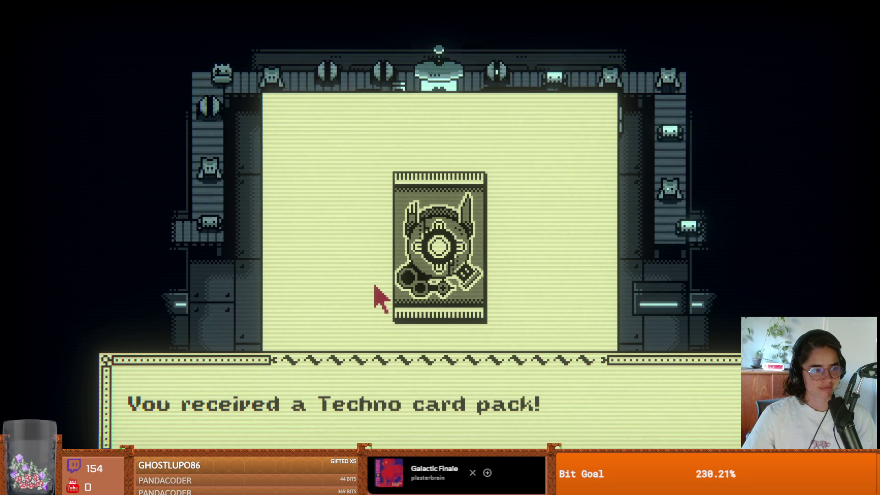
{"action": "left_click", "coordinate": [374, 285]}
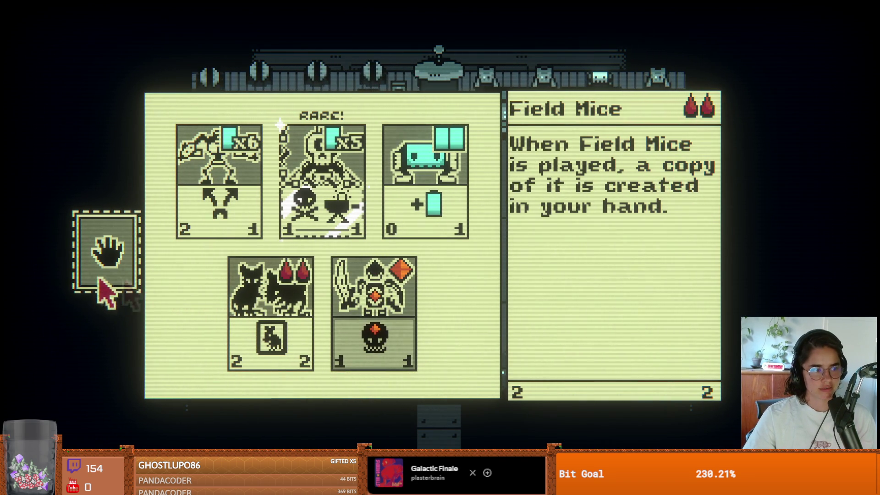
{"action": "left_click", "coordinate": [108, 263]}
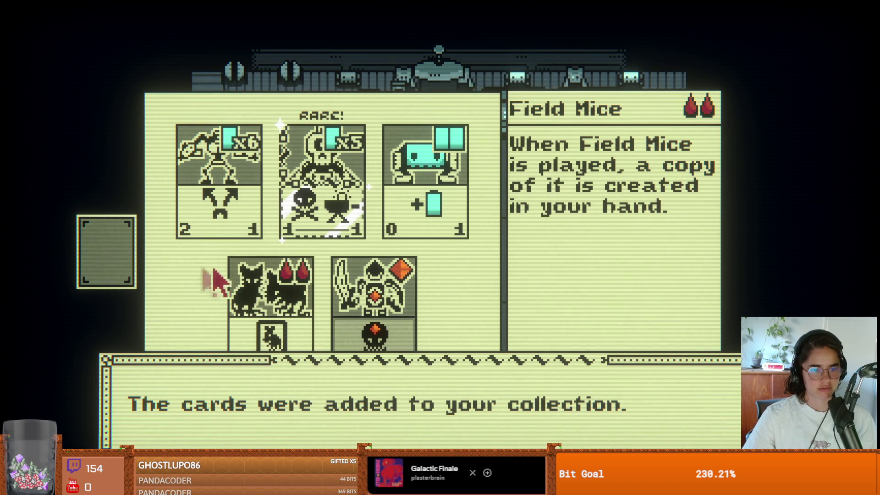
{"action": "left_click", "coordinate": [216, 269]}
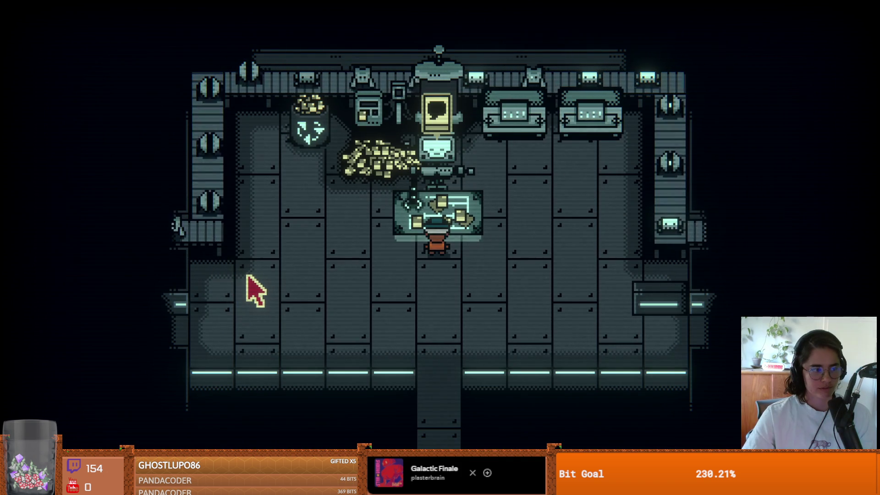
- Walk out of the factory and enter the shrine level at the cream map node
{"action": "key", "text": "Down"}
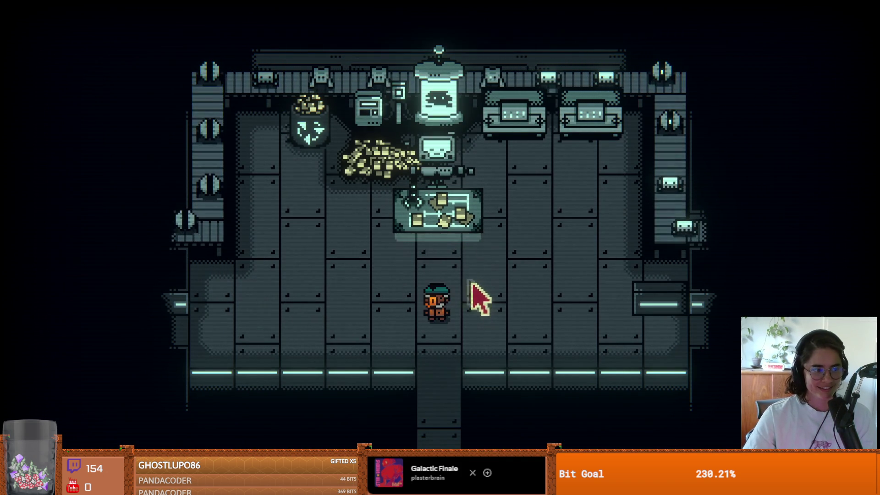
{"action": "key", "text": "Down"}
{"action": "key", "text": "Down"}
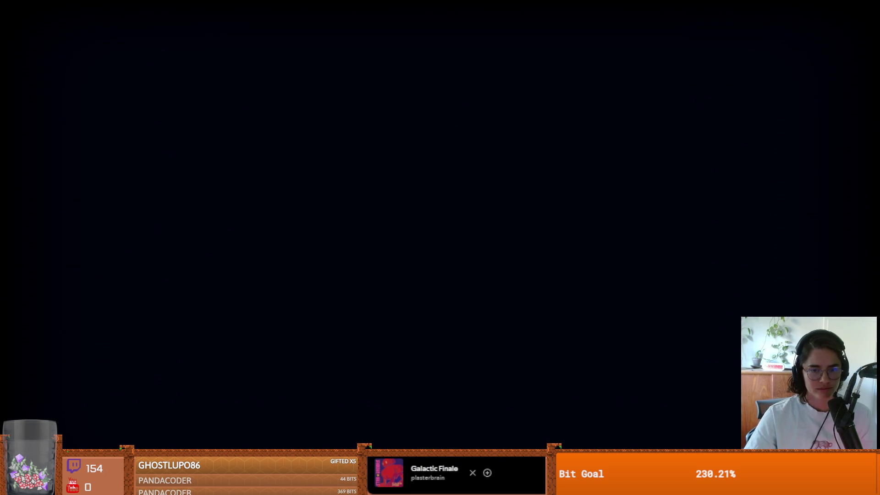
{"action": "key", "text": "Down"}
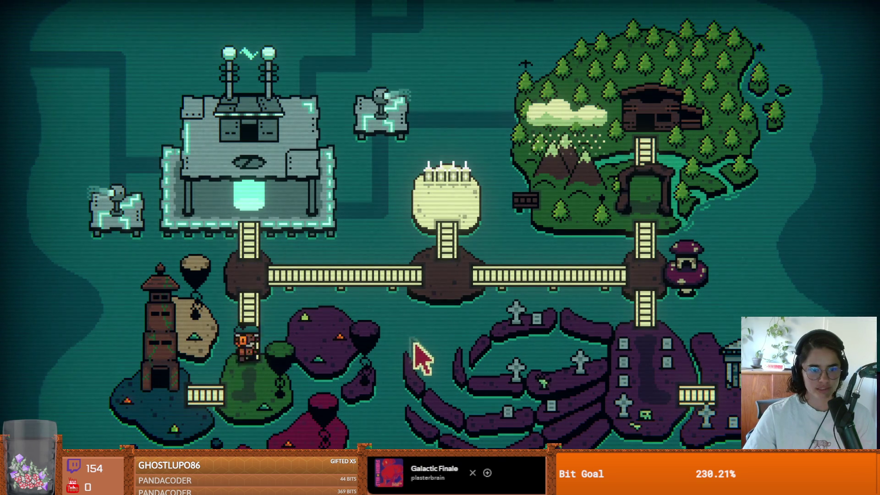
{"action": "key", "text": "Up"}
{"action": "key", "text": "Right"}
{"action": "key", "text": "Up"}
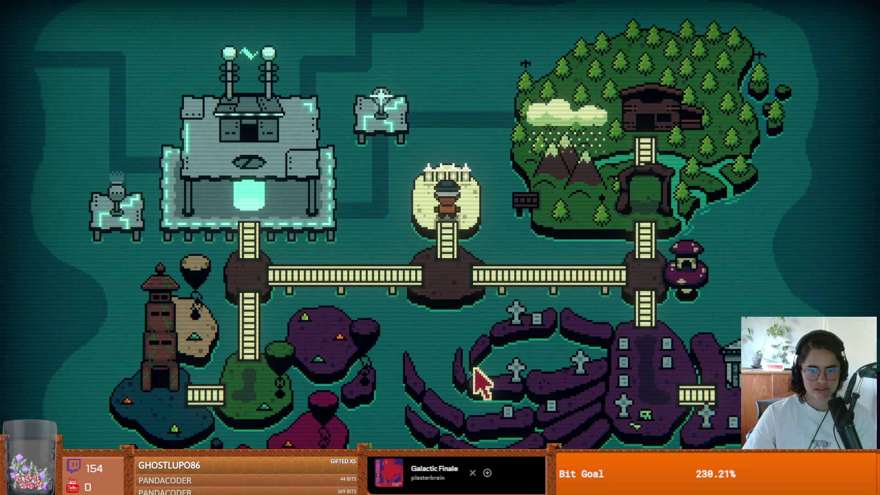
{"action": "key", "text": "Return"}
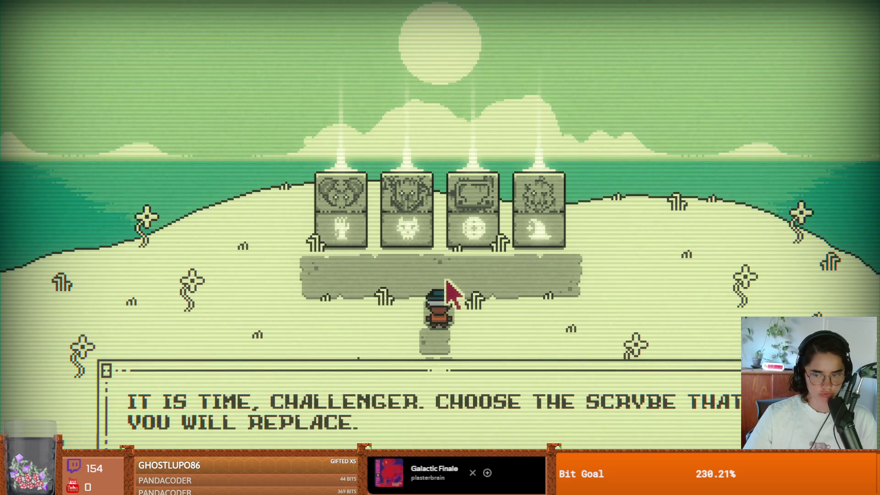
- Step onto the platform and walk along the row of Scrybe pillars
{"action": "key", "text": "Up"}
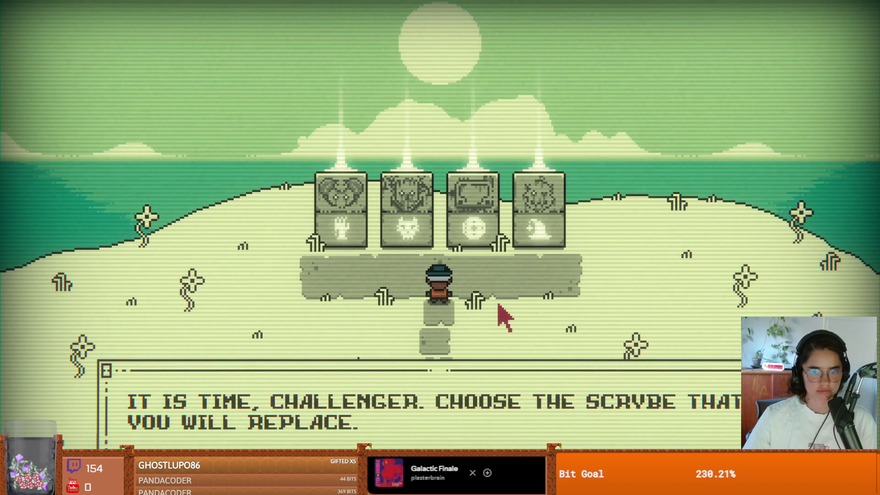
{"action": "key", "text": "Right"}
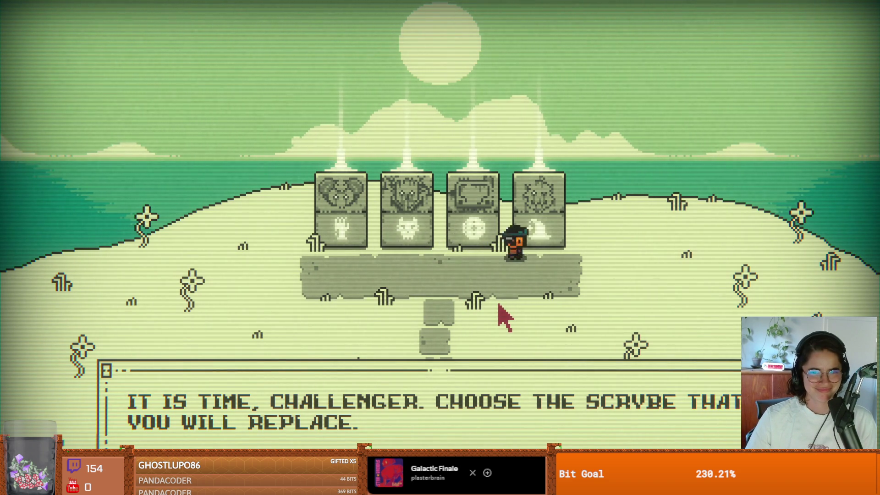
{"action": "key", "text": "Left"}
{"action": "key", "text": "Left"}
{"action": "key", "text": "Left"}
{"action": "key", "text": "Right"}
{"action": "key", "text": "Right"}
{"action": "key", "text": "Right"}
{"action": "key", "text": "Left"}
{"action": "key", "text": "Left"}
{"action": "key", "text": "Left"}
{"action": "key", "text": "Right"}
{"action": "key", "text": "Left"}
{"action": "key", "text": "Right"}
{"action": "key", "text": "Left"}
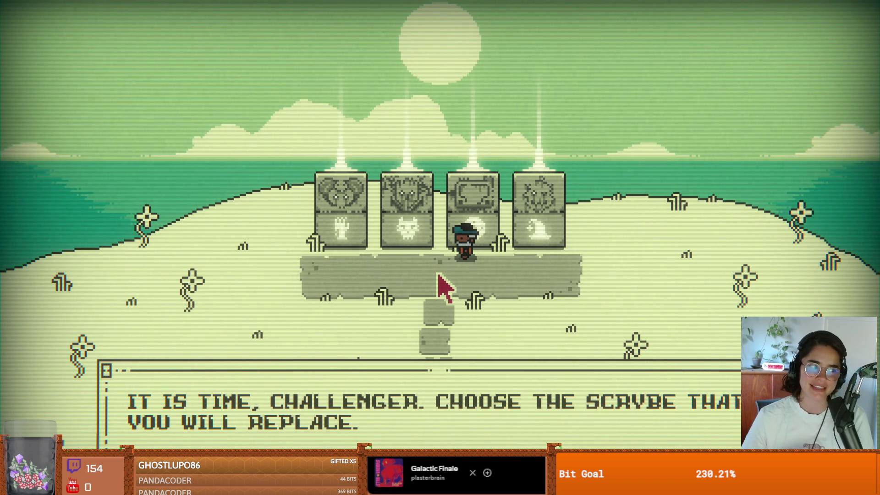
- Line up in front of the third stone tablet and choose P03 as the Scrybe to replace
{"action": "key", "text": "Left"}
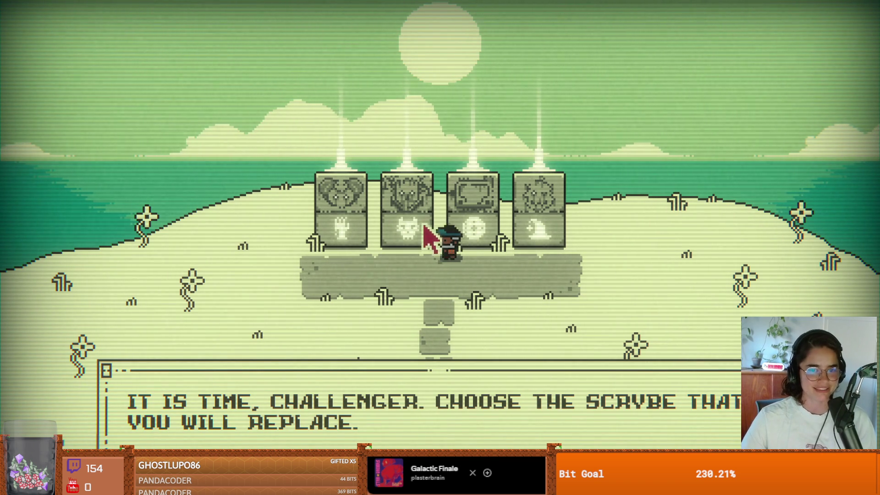
{"action": "key", "text": "Up"}
{"action": "key", "text": "Right"}
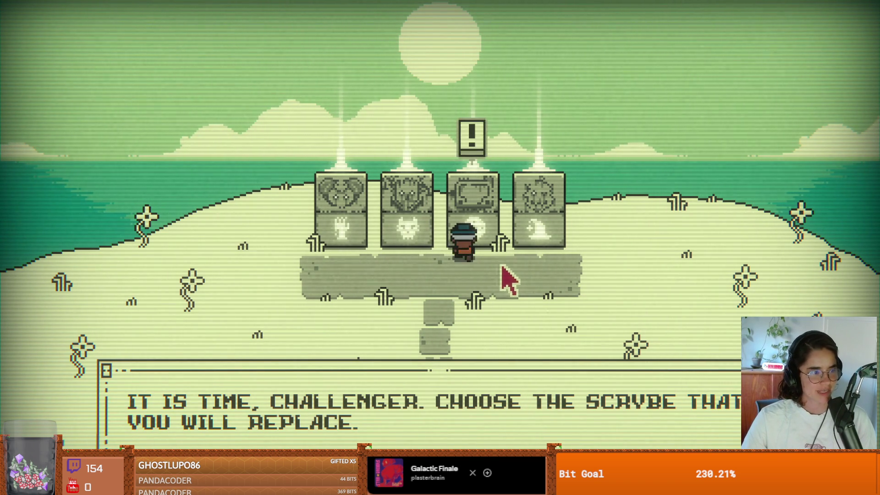
{"action": "key", "text": "Right"}
{"action": "key", "text": "Up"}
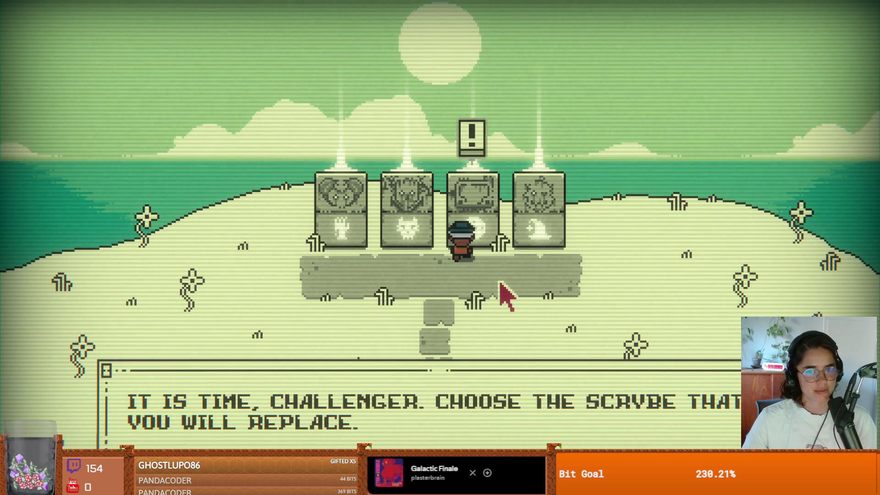
{"action": "key", "text": "Left"}
{"action": "key", "text": "Right"}
{"action": "key", "text": "Left"}
{"action": "key", "text": "Right"}
{"action": "key", "text": "Left"}
{"action": "key", "text": "Right"}
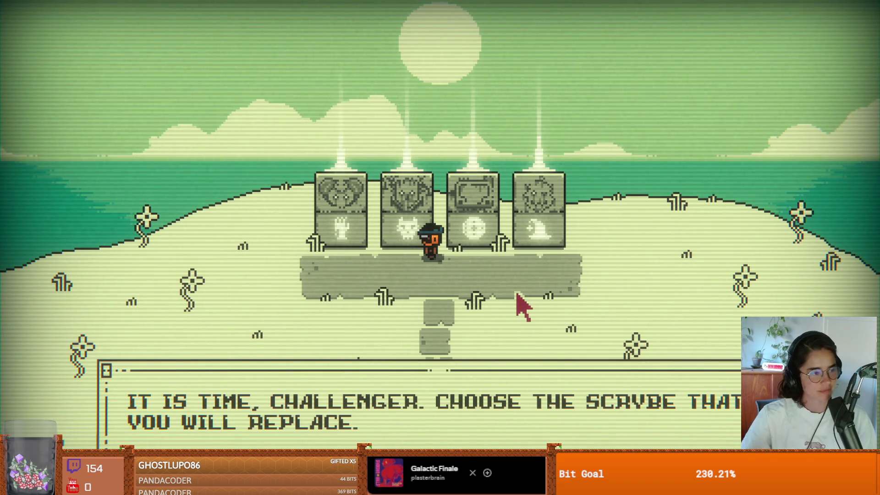
{"action": "key", "text": "Left"}
{"action": "key", "text": "Right"}
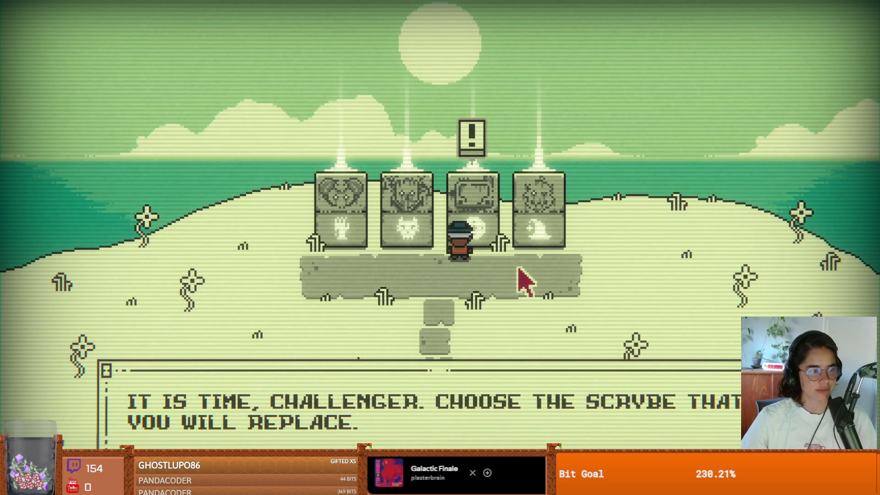
{"action": "key", "text": "Left"}
{"action": "key", "text": "Right"}
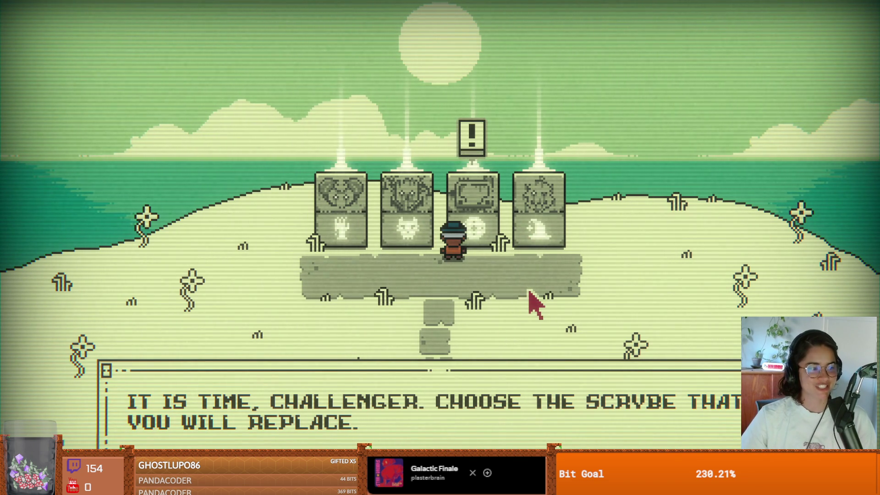
{"action": "left_click", "coordinate": [475, 136]}
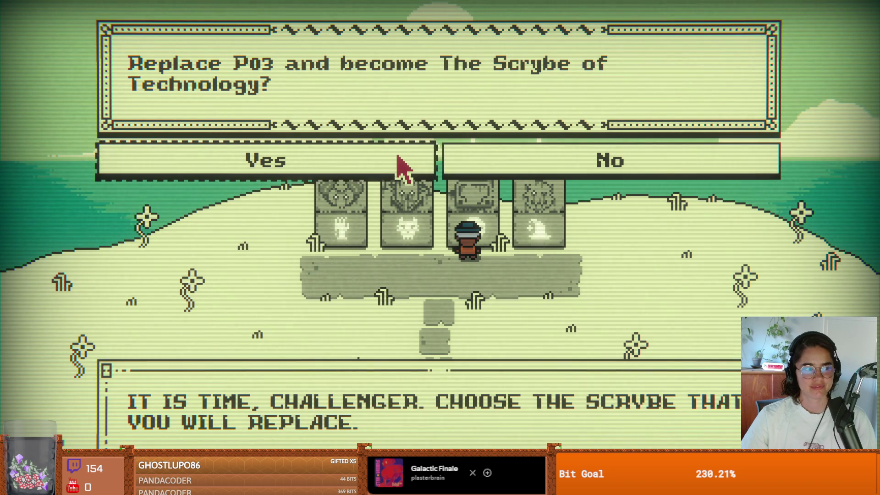
- Accept replacing P03 as Scrybe of Technology, step onto the platform, and advance through P03's taunts
{"action": "left_click", "coordinate": [402, 164]}
{"action": "key", "text": "Down"}
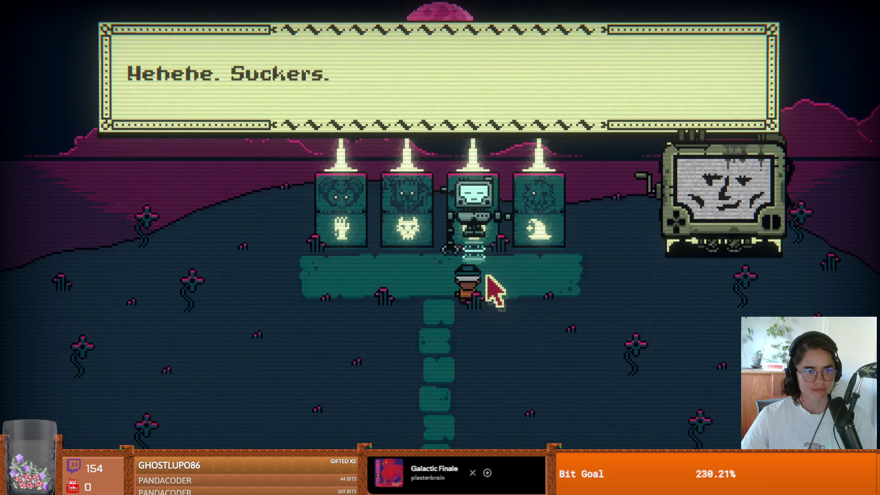
{"action": "key", "text": "space"}
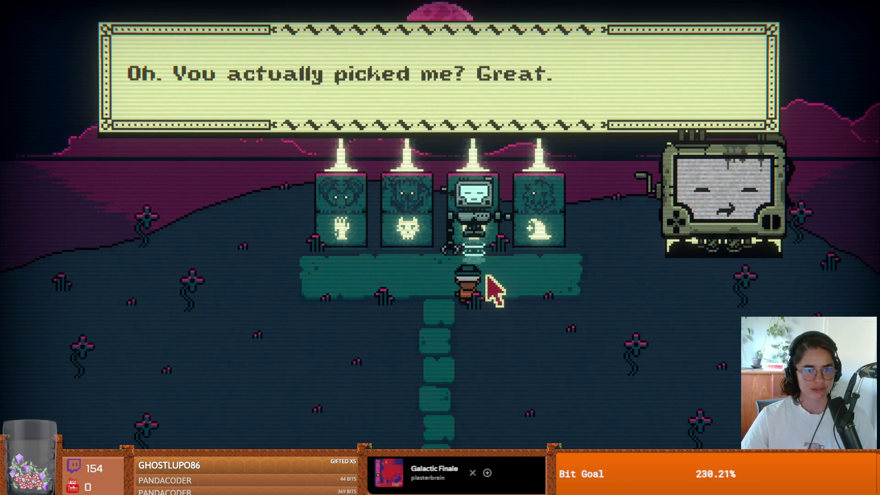
{"action": "key", "text": "space"}
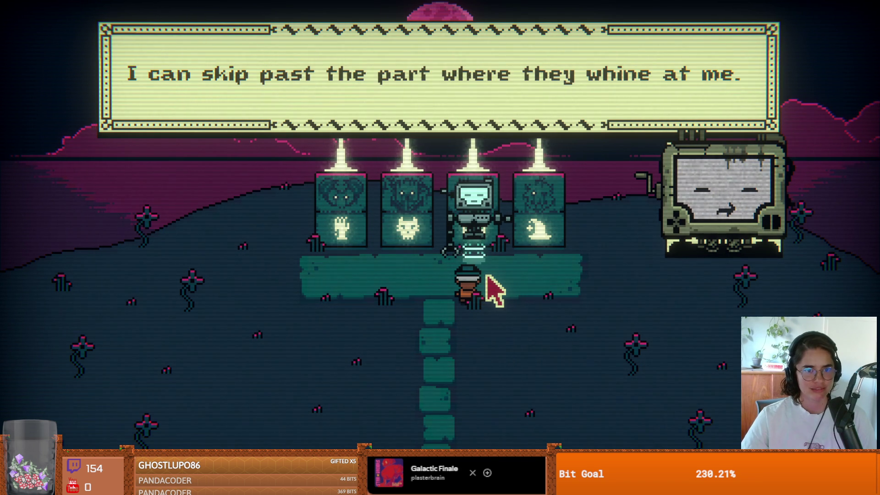
{"action": "key", "text": "space"}
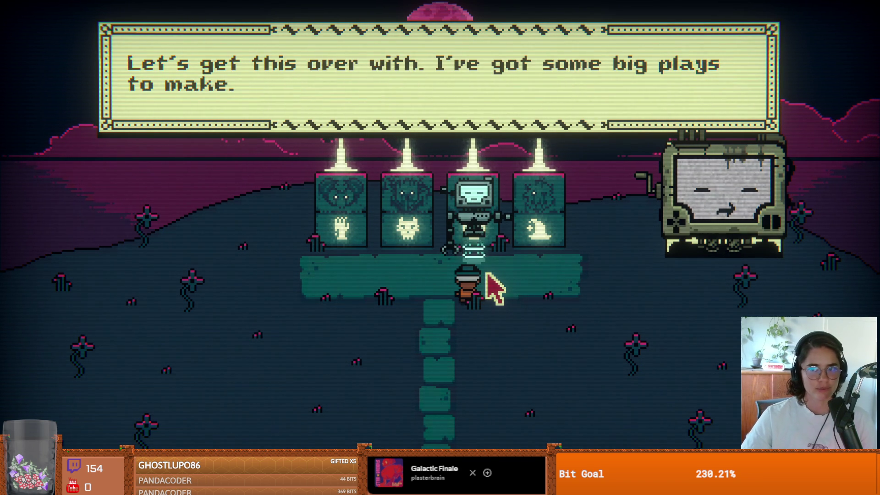
{"action": "key", "text": "space"}
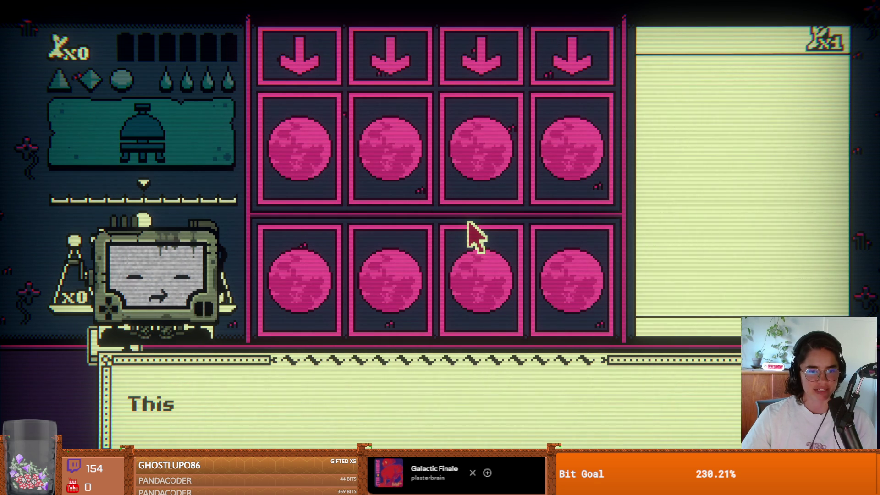
- Begin the battle, play Tomb Robber in the third lane after Steel Mice fails, and end the turn
{"action": "left_click", "coordinate": [474, 236]}
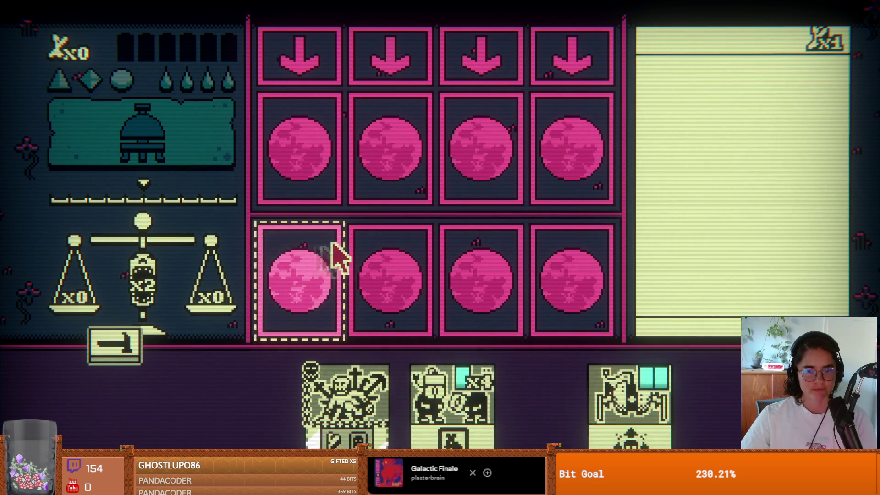
{"action": "mouse_move", "coordinate": [314, 394]}
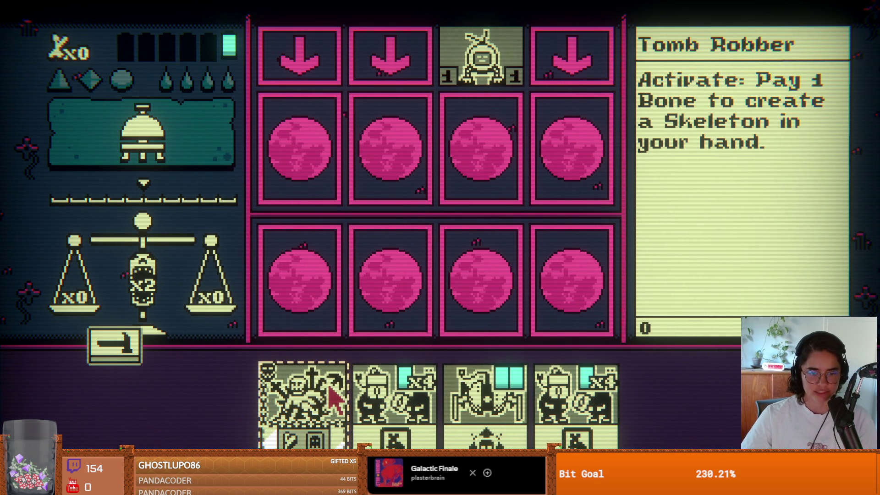
{"action": "left_click", "coordinate": [394, 413]}
{"action": "left_click", "coordinate": [572, 427]}
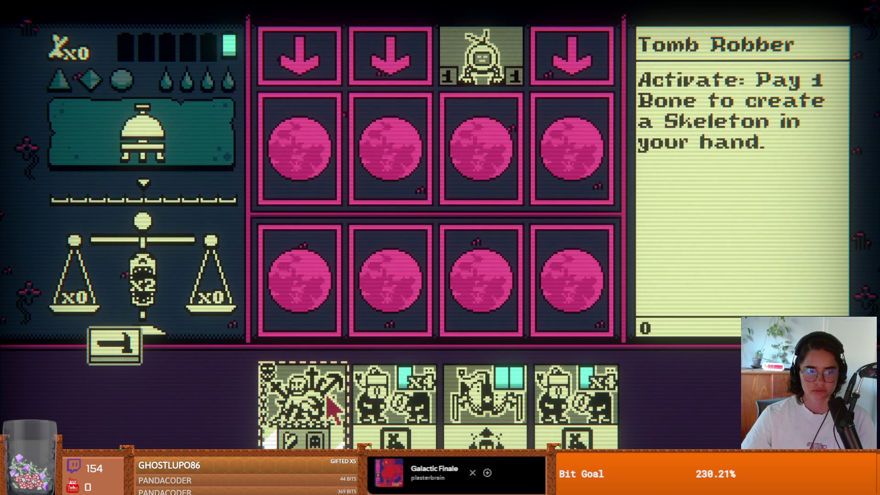
{"action": "left_click", "coordinate": [329, 403]}
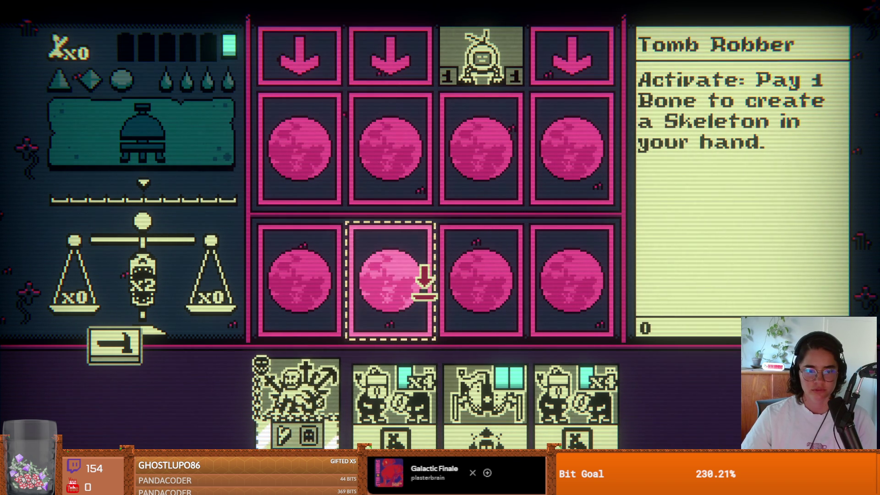
{"action": "left_click", "coordinate": [472, 280]}
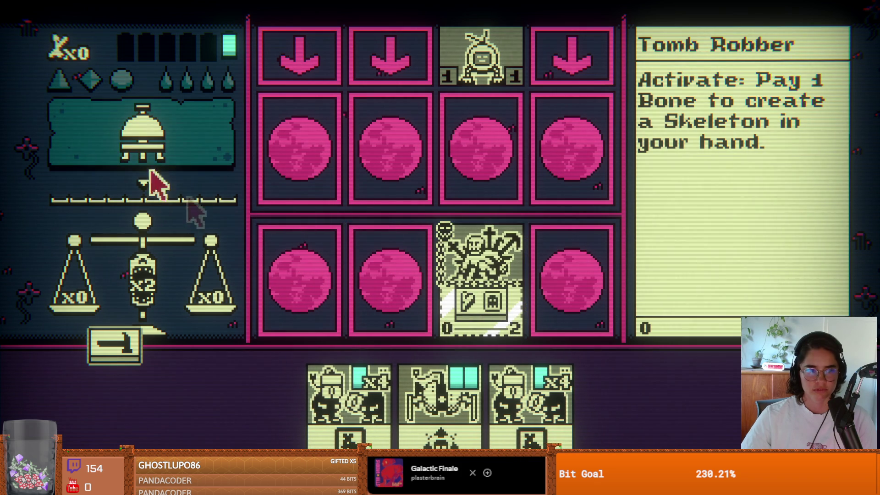
{"action": "left_click", "coordinate": [147, 153]}
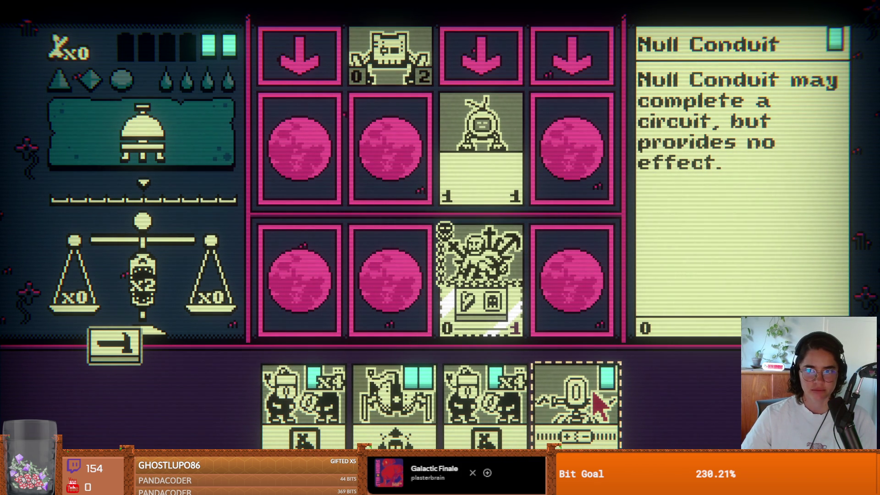
- Return Null Conduit to hand, play Explode Bot in the fourth lane, and end the turn
{"action": "left_click", "coordinate": [598, 403]}
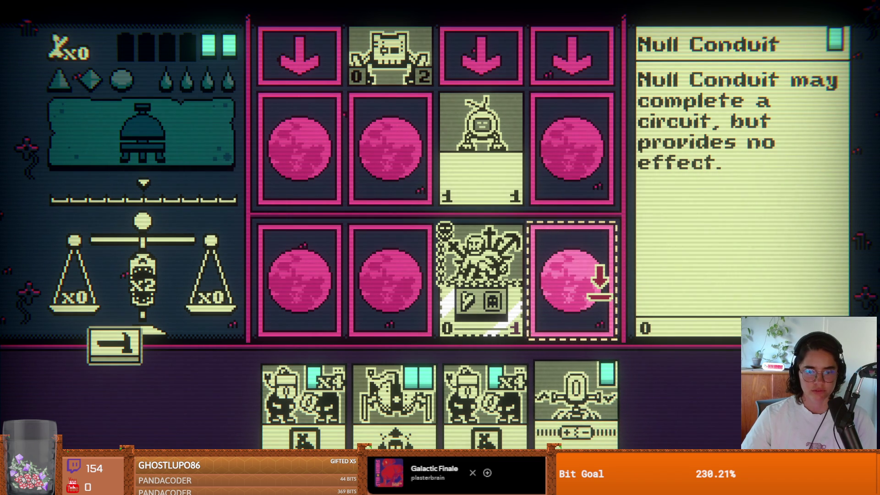
{"action": "right_click", "coordinate": [598, 281]}
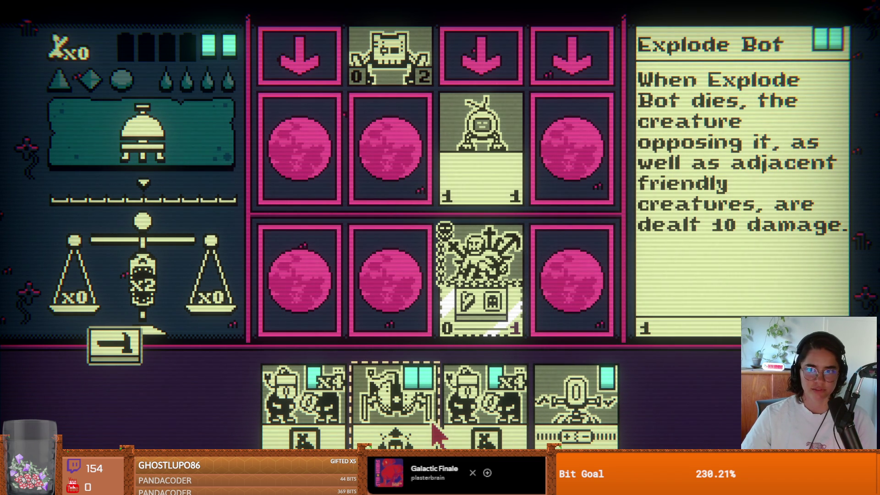
{"action": "left_click", "coordinate": [438, 435]}
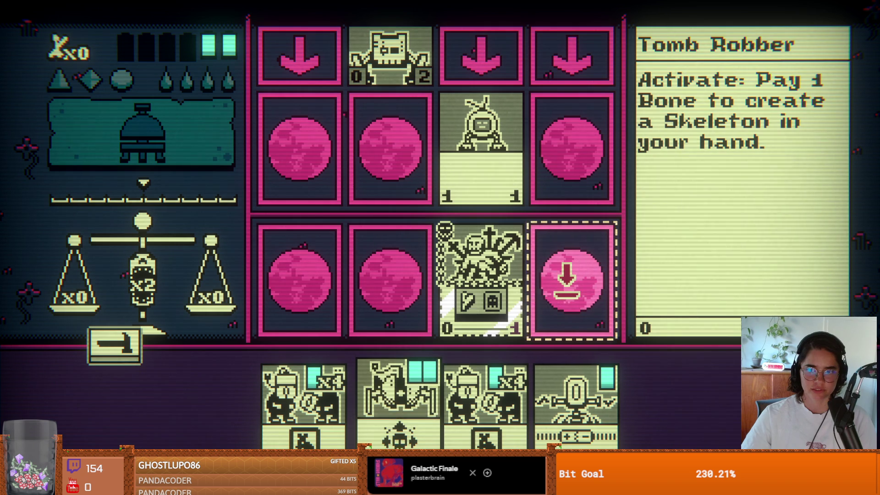
{"action": "left_click", "coordinate": [580, 317]}
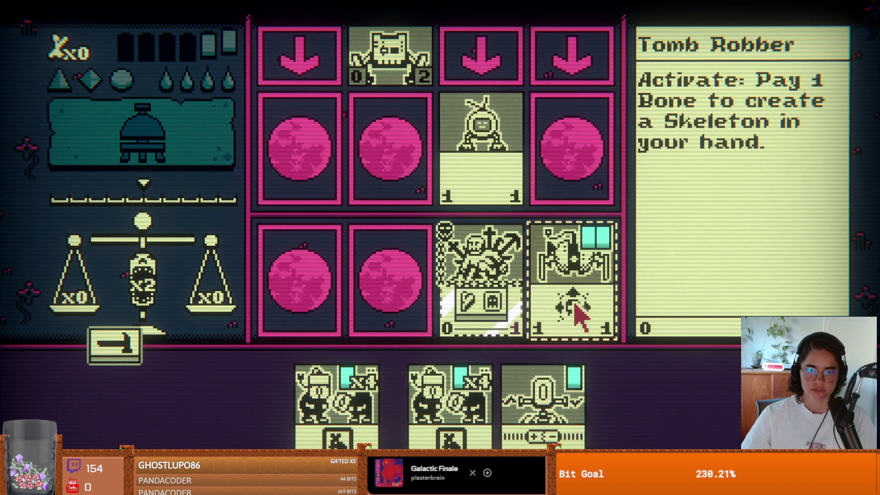
{"action": "left_click", "coordinate": [162, 167]}
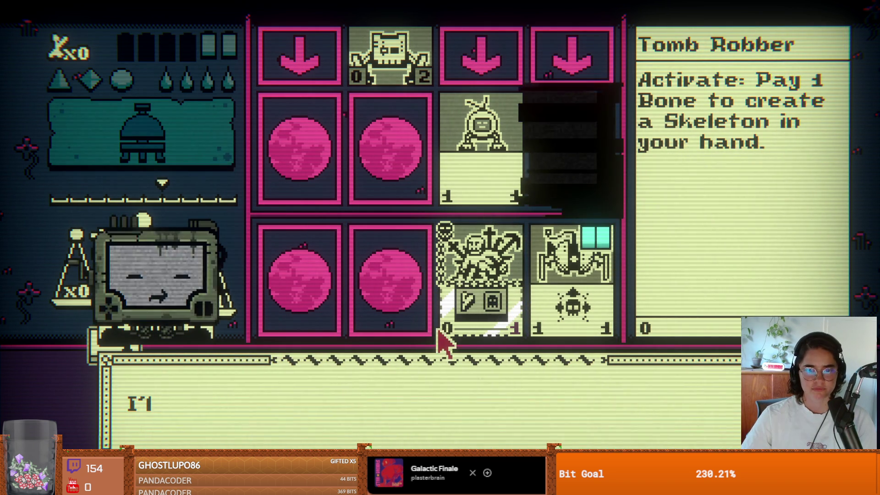
- Dismiss P03's remarks, attempt a Steel Mice card, and ring the bell to end the turn
{"action": "left_click", "coordinate": [325, 419]}
{"action": "left_click", "coordinate": [321, 414]}
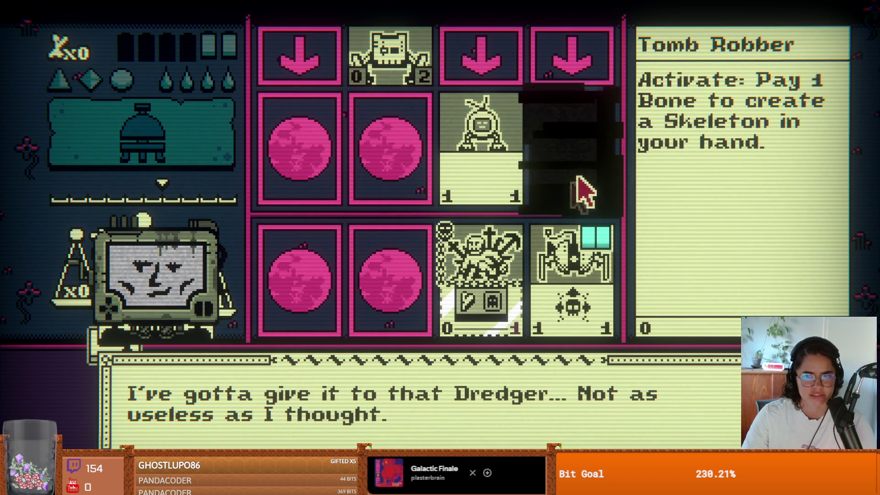
{"action": "left_click", "coordinate": [477, 389]}
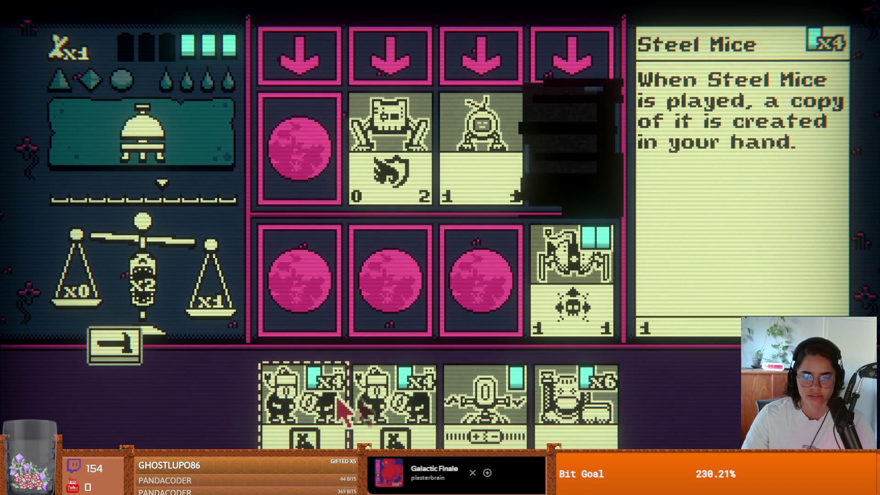
{"action": "left_click", "coordinate": [605, 417]}
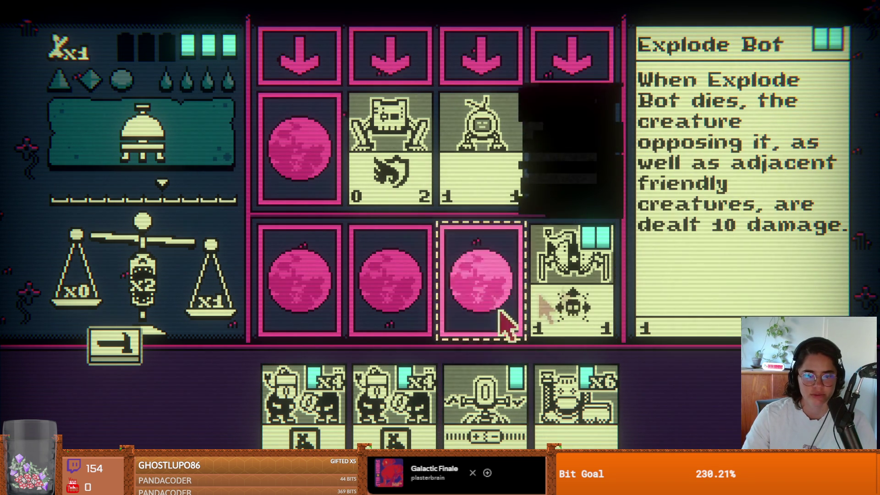
{"action": "left_click", "coordinate": [162, 170]}
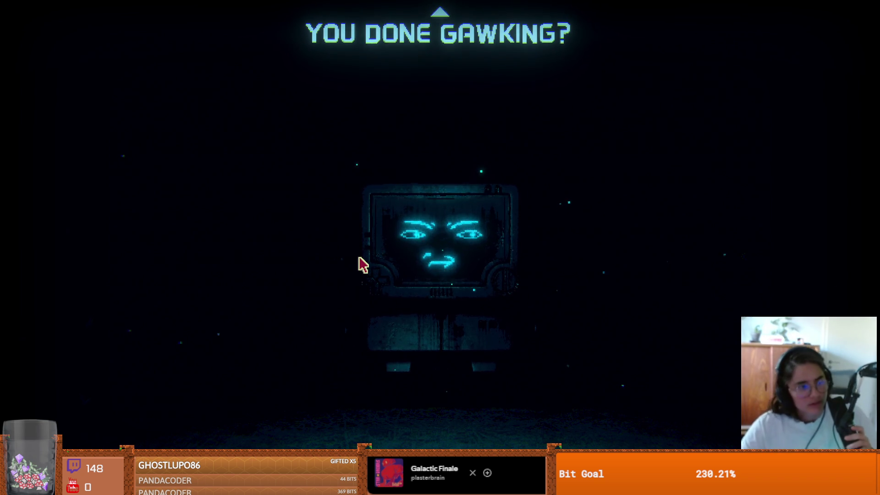
- Answer yes to P03's 'We can start?' to load the Uberbots scene
{"action": "left_click", "coordinate": [379, 131]}
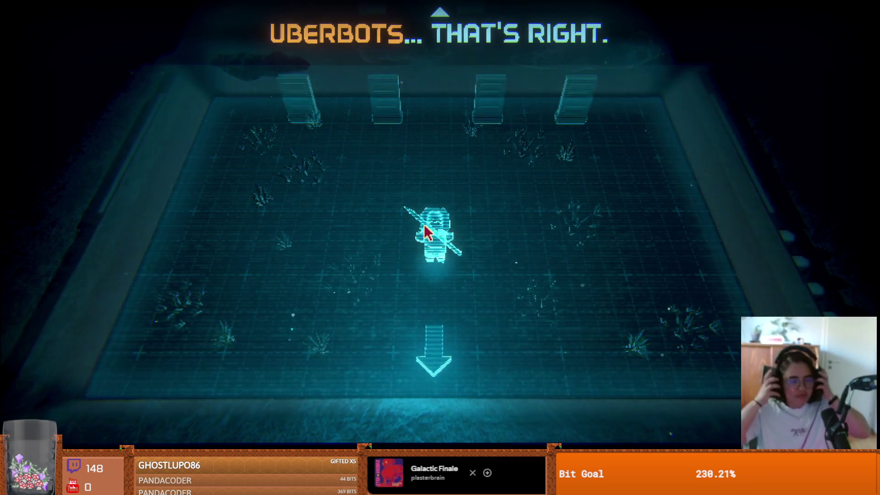
- Advance three Uberbots narration captions above the hologram board until P03 asks 'Why?'
{"action": "left_click", "coordinate": [413, 296]}
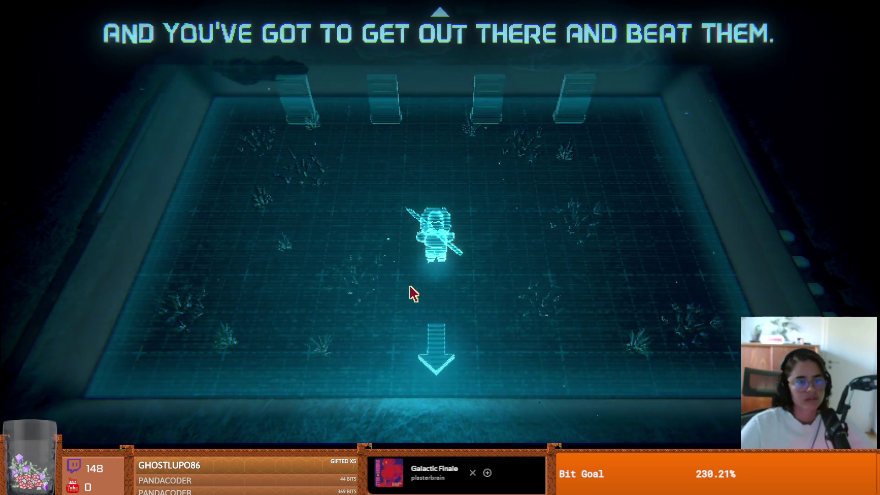
{"action": "left_click", "coordinate": [387, 312]}
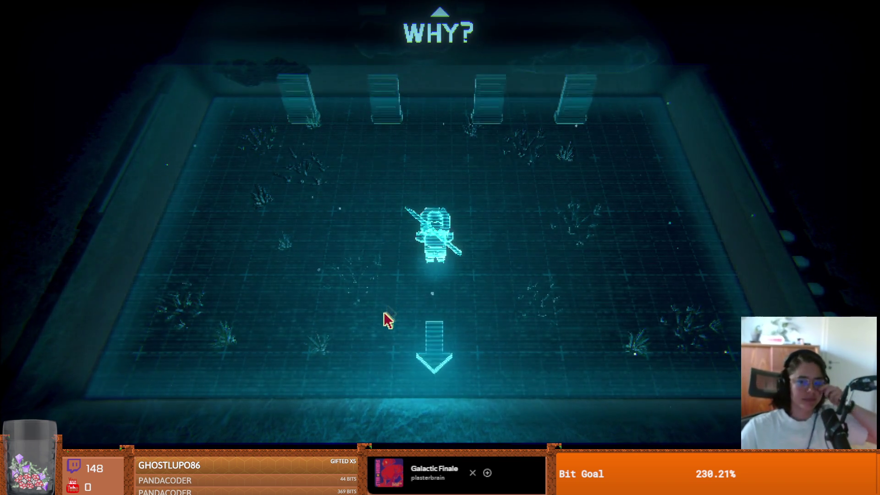
{"action": "left_click", "coordinate": [395, 286]}
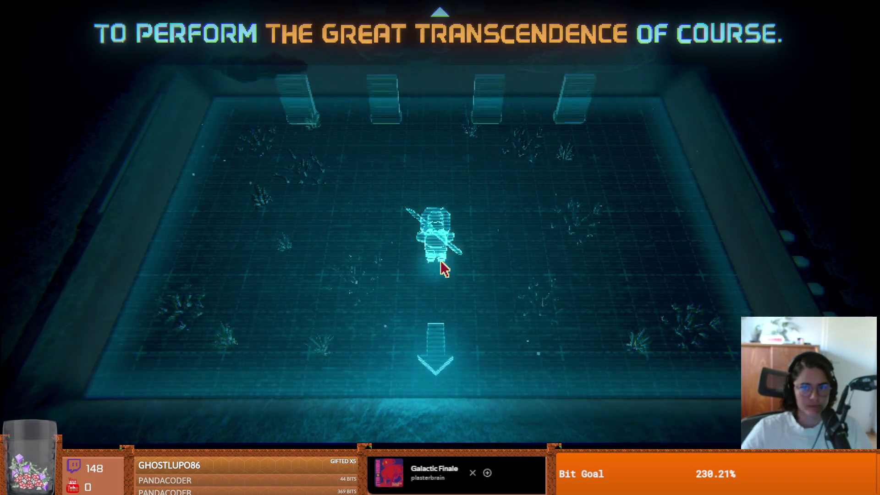